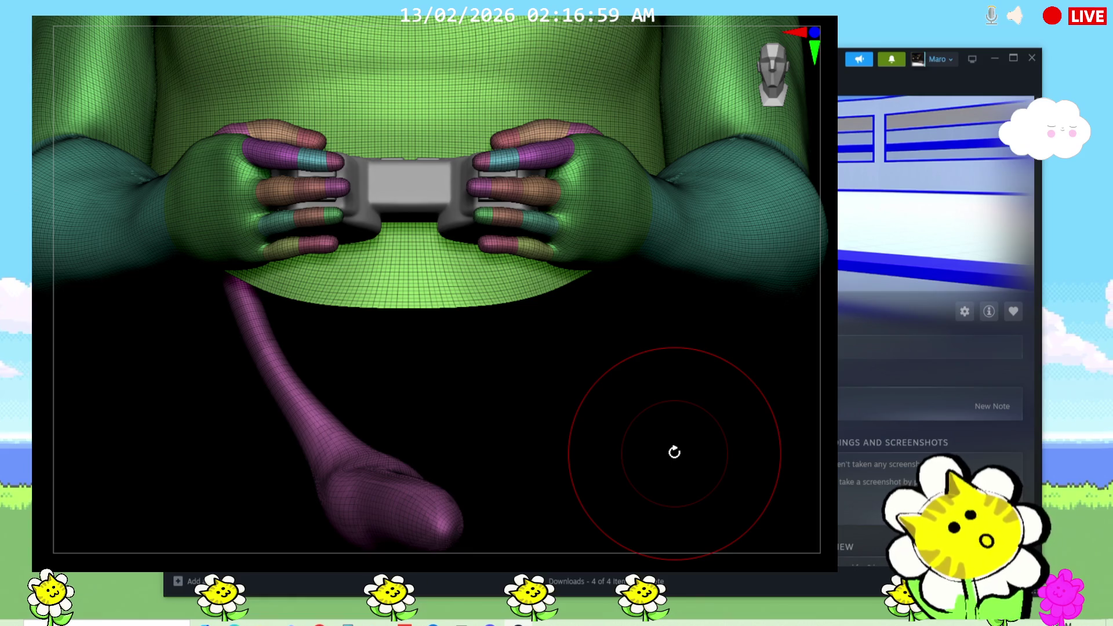
Orbit to a side view of the arm and tail, then hide the green torso polygroup.
mouse_move(674, 452)
left_mouse_down()
mouse_move(658, 455)
mouse_move(795, 420)
mouse_move(767, 445)
mouse_move(758, 438)
left_mouse_up()
scroll(591, 477, "up", 2)
scroll(591, 477, "down", 3)
mouse_move(546, 398)
left_mouse_down()
mouse_move(447, 447)
mouse_move(361, 452)
left_mouse_up()
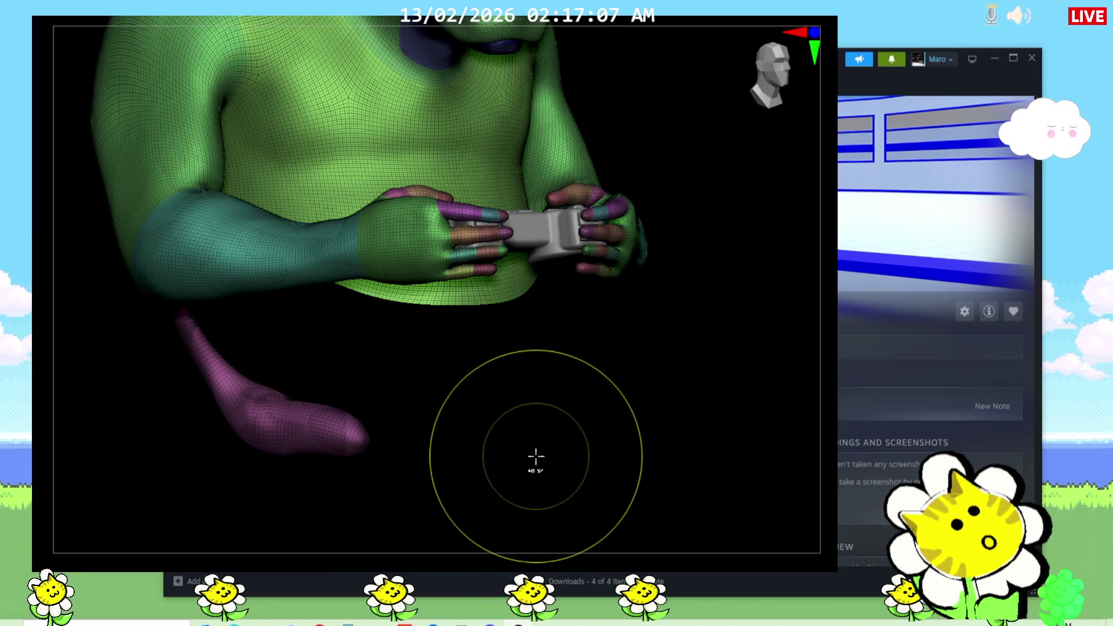
mouse_move(606, 481)
left_mouse_down()
mouse_move(638, 490)
mouse_move(638, 472)
left_mouse_up()
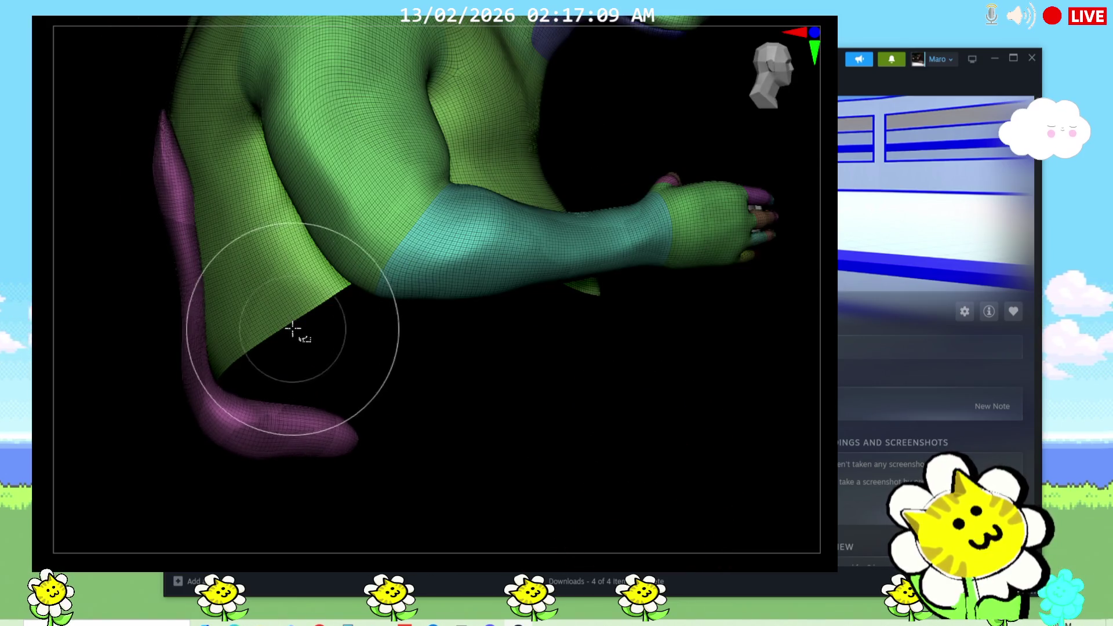
left_click(351, 252, "ctrl+alt+shift")
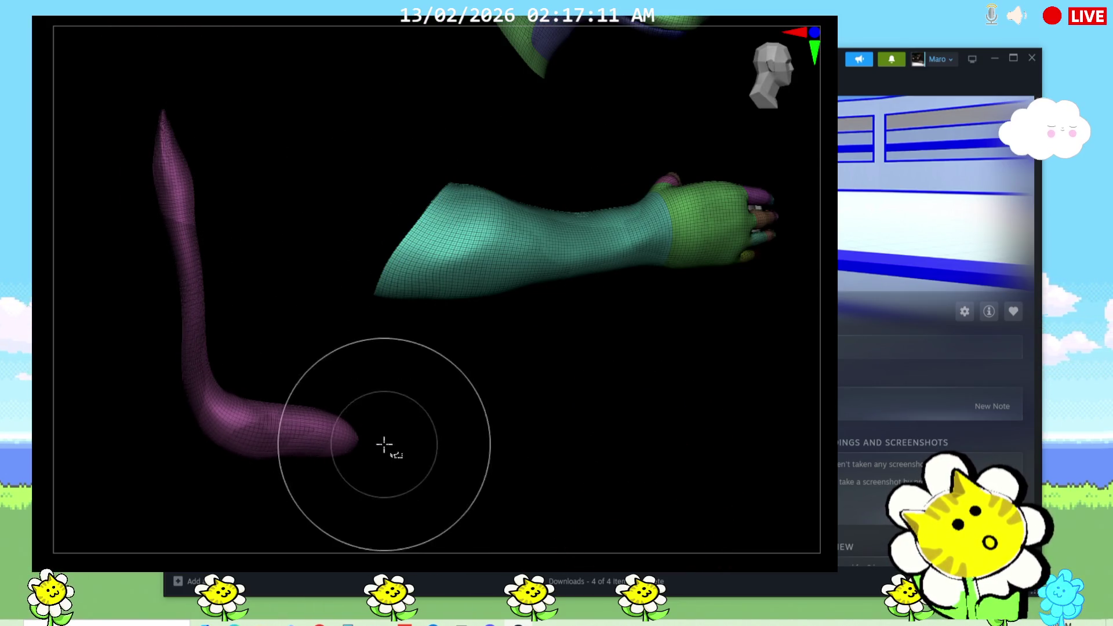
Rotate around the remaining arm and hand, keeping only the hands and controller visible.
mouse_move(431, 441)
left_mouse_down()
mouse_move(490, 479)
mouse_move(497, 470)
left_mouse_up()
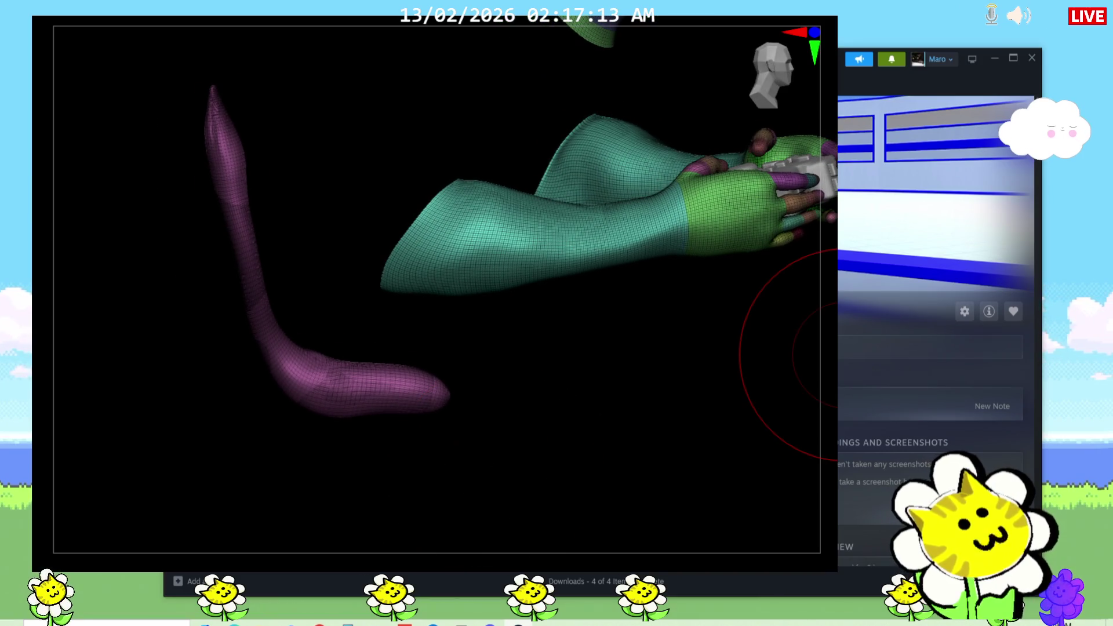
mouse_move(835, 415)
left_mouse_down()
mouse_move(795, 477)
mouse_move(654, 447)
mouse_move(680, 431)
left_mouse_up()
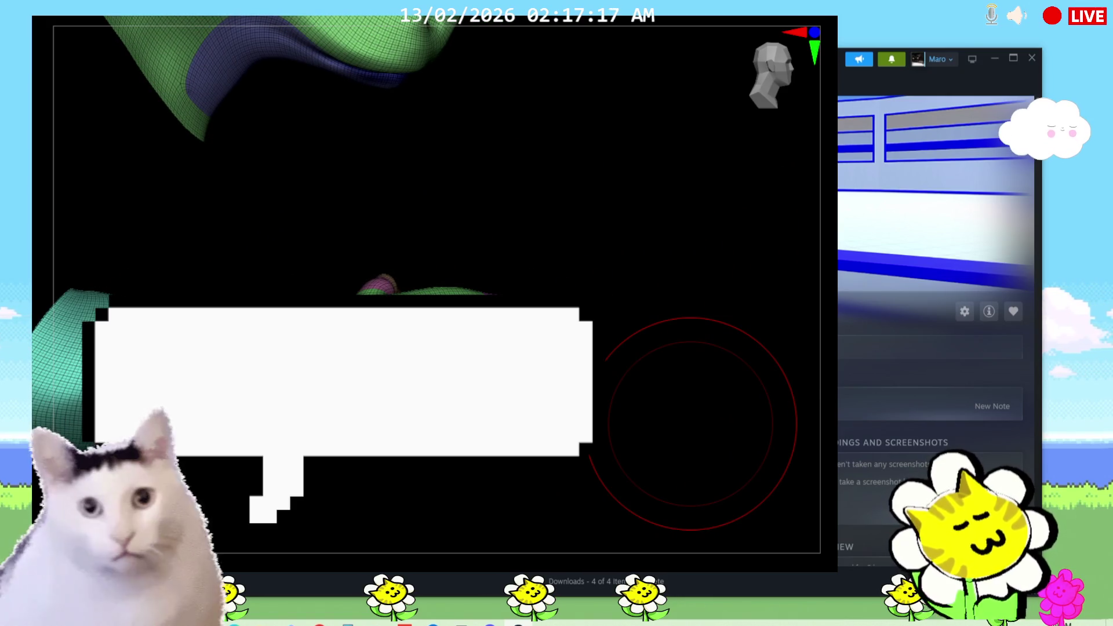
mouse_move(243, 186)
left_mouse_down("ctrl+shift")
mouse_move(246, 249)
mouse_move(564, 503)
mouse_move(671, 497)
mouse_move(608, 525)
mouse_move(777, 377)
mouse_move(823, 447)
left_mouse_up("ctrl+shift")
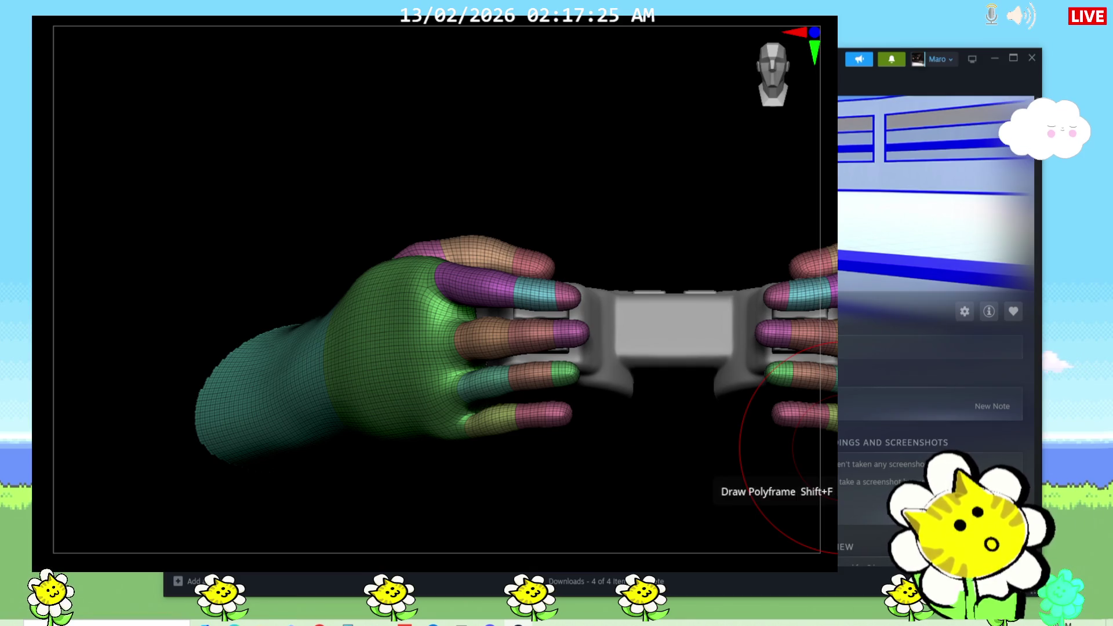
Toggle PolyFrame, centre both hands and the controller, and tilt down onto its buttons.
key("shift+f")
key("shift+f")
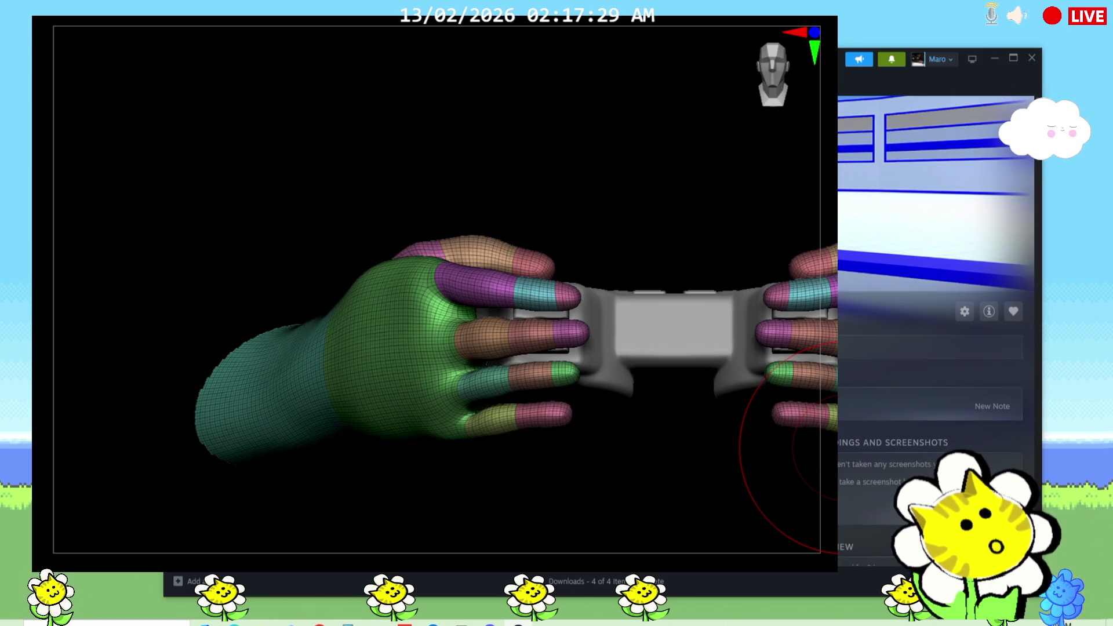
mouse_move(824, 452)
left_mouse_down("alt")
mouse_move(754, 374)
mouse_move(566, 388)
mouse_move(733, 412)
mouse_move(667, 406)
mouse_move(719, 412)
left_mouse_up("alt")
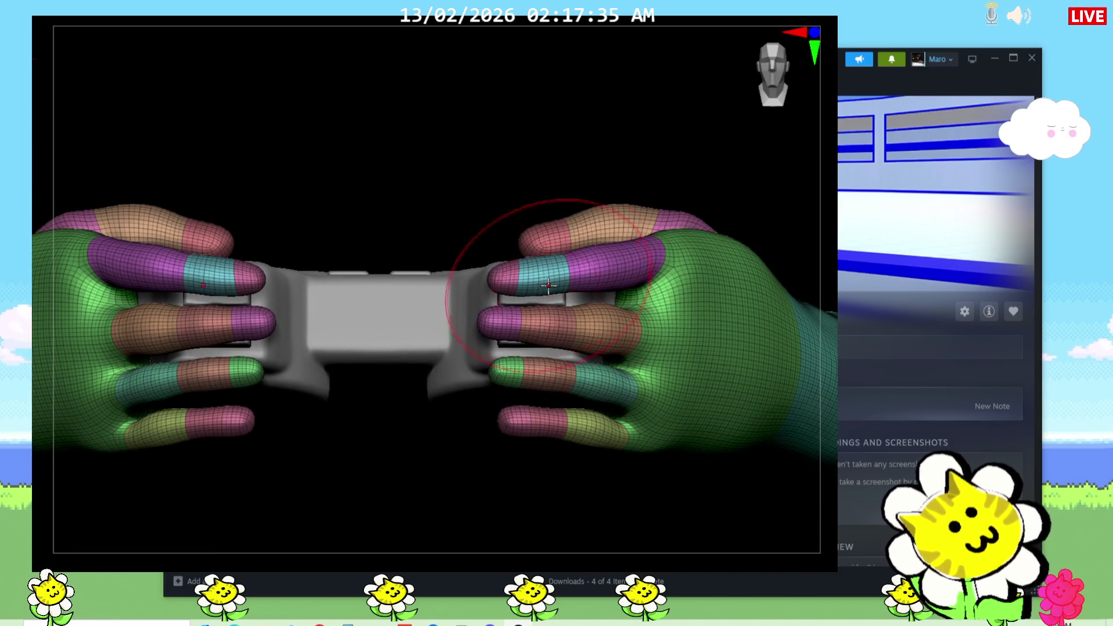
mouse_move(582, 286)
left_mouse_down("alt")
mouse_move(537, 542)
mouse_move(572, 448)
left_mouse_up("alt")
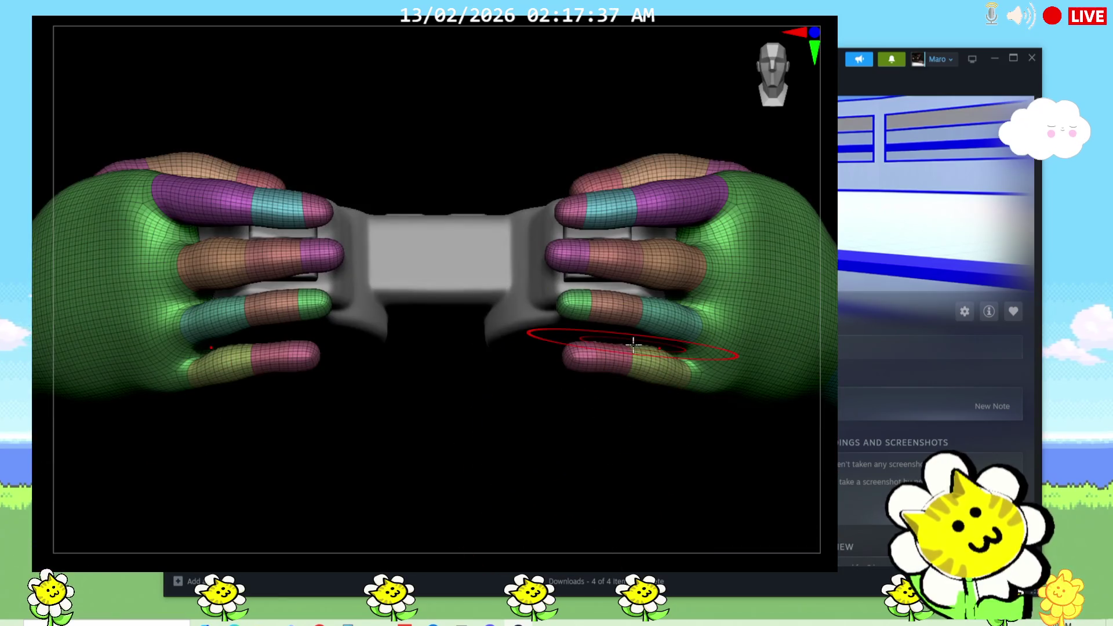
left_click_drag(771, 435, 753, 485)
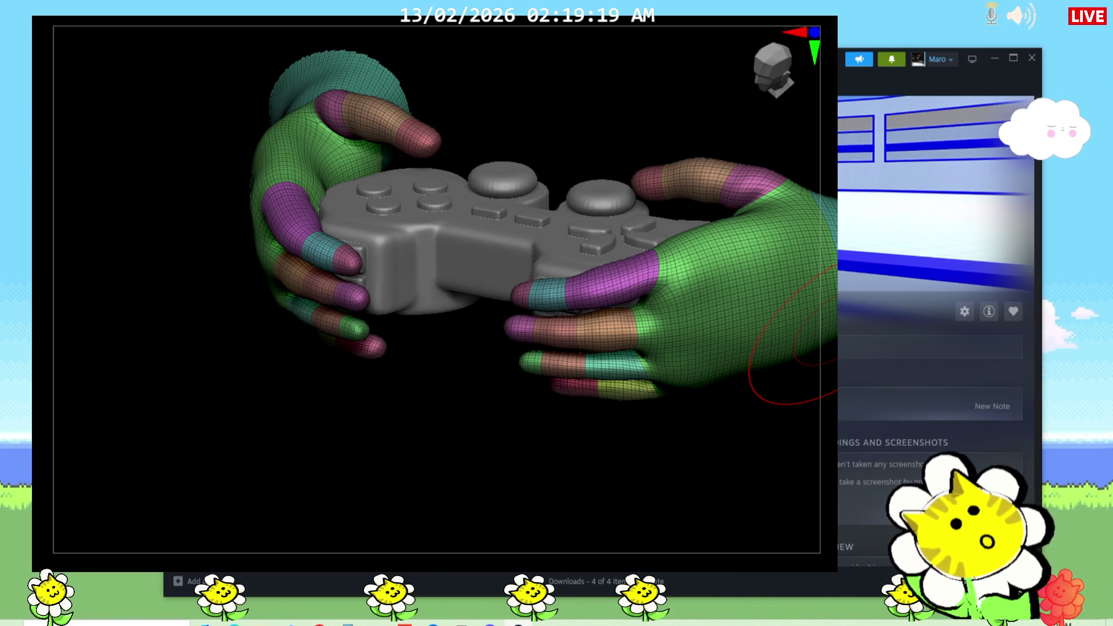
mouse_move(489, 624)
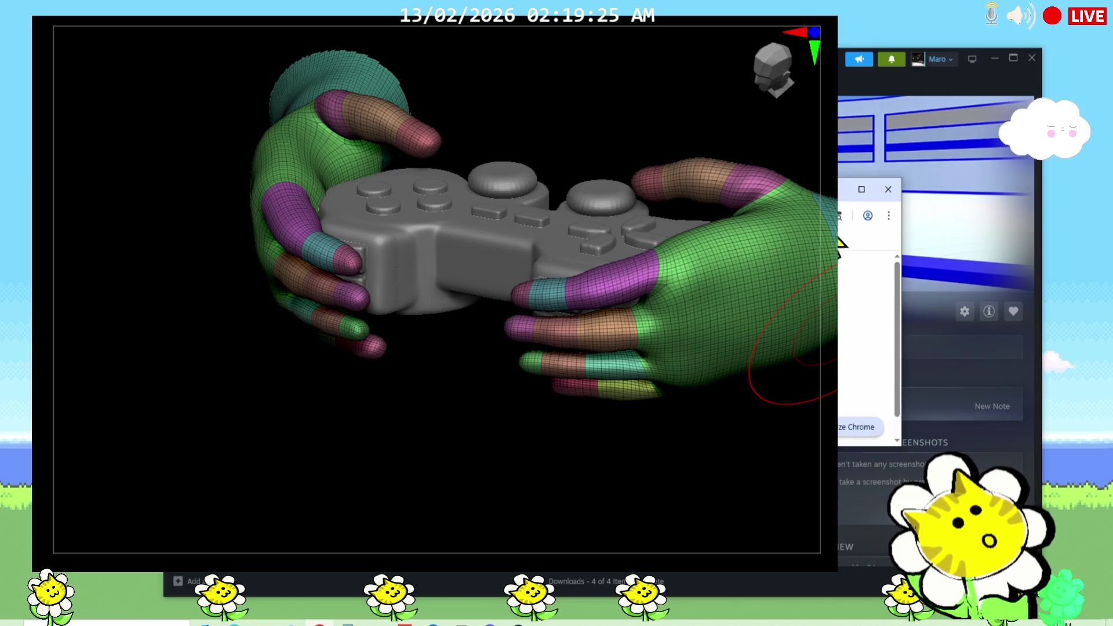
Bring the Chrome browser window to the front.
left_click(875, 211)
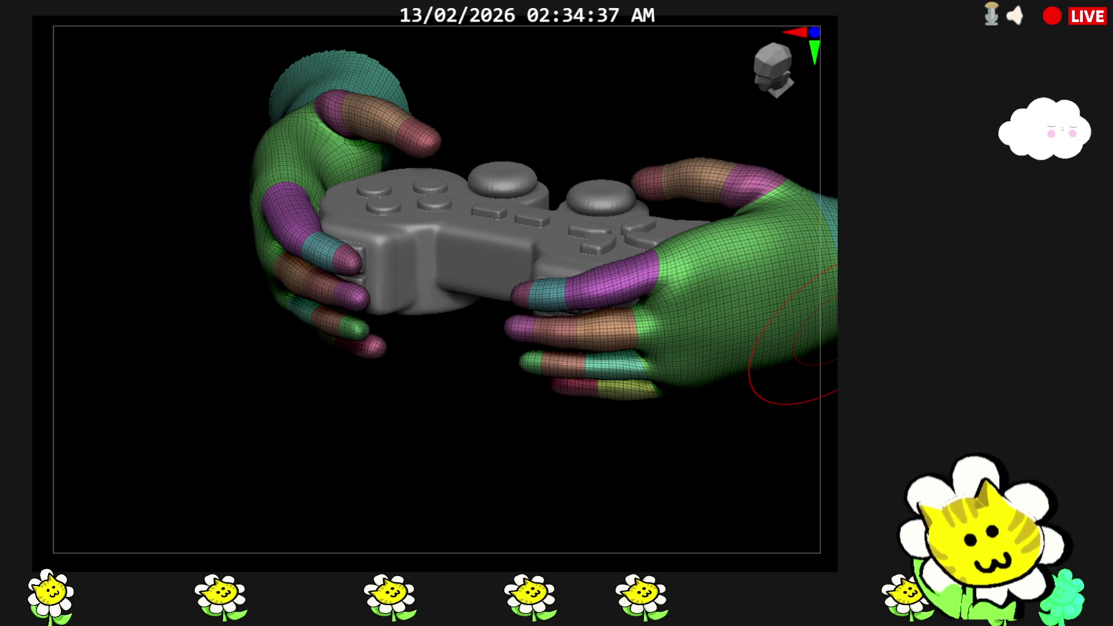
Pan the view to reframe the hands and controller.
mouse_move(713, 467)
left_mouse_down("alt")
mouse_move(586, 620)
mouse_move(713, 467)
left_mouse_up("alt")
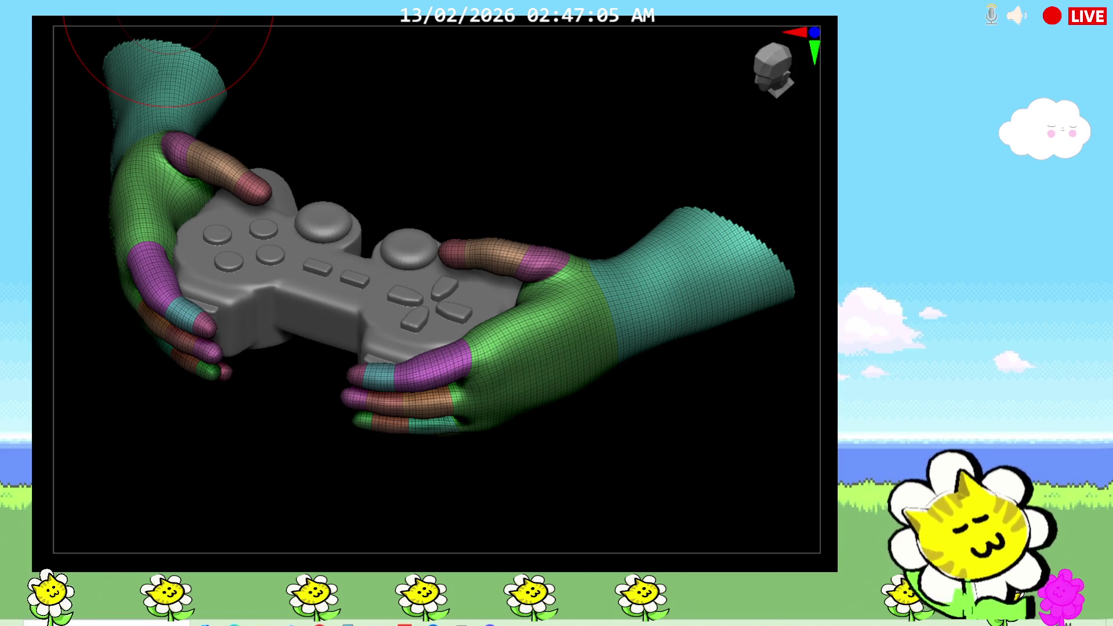
Zoom to the hand, hide and isolate the green palm polygroup, and clear the finger mask.
mouse_move(634, 418)
right_mouse_down("shift")
mouse_move(589, 362)
mouse_move(773, 499)
mouse_move(758, 504)
mouse_move(758, 454)
right_mouse_up("shift")
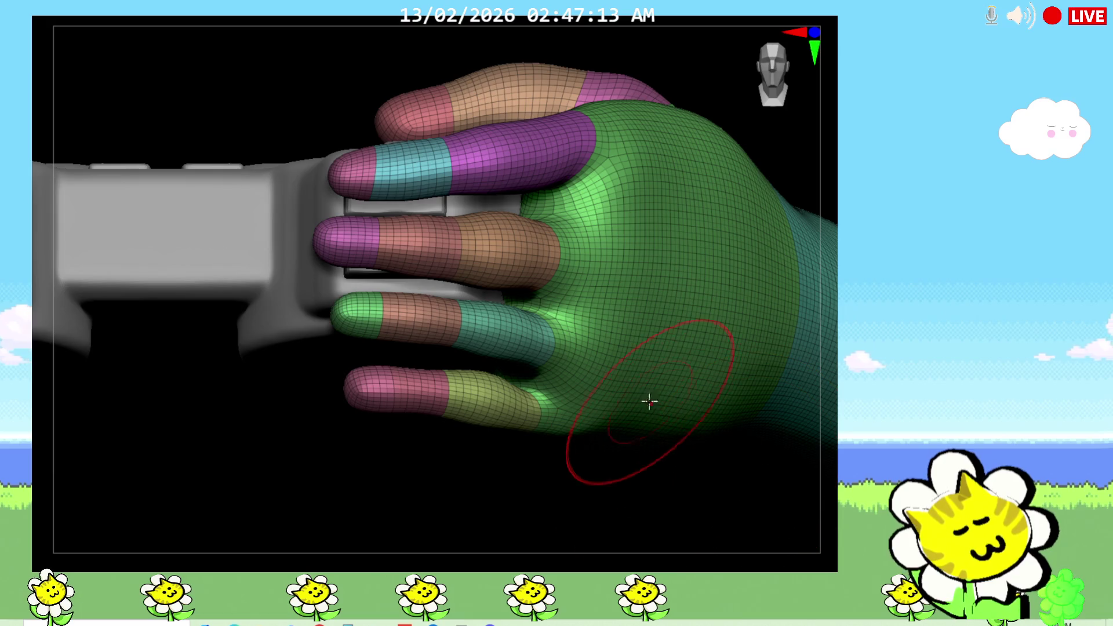
left_click(653, 398, "ctrl+alt+shift")
left_click(691, 514, "ctrl")
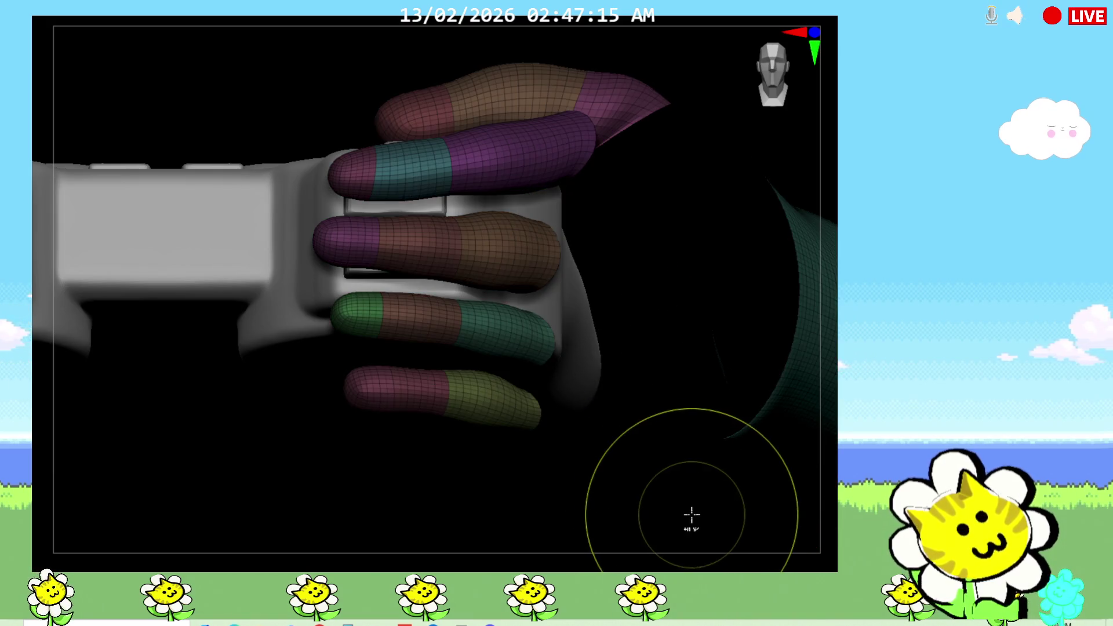
left_click(722, 518, "ctrl")
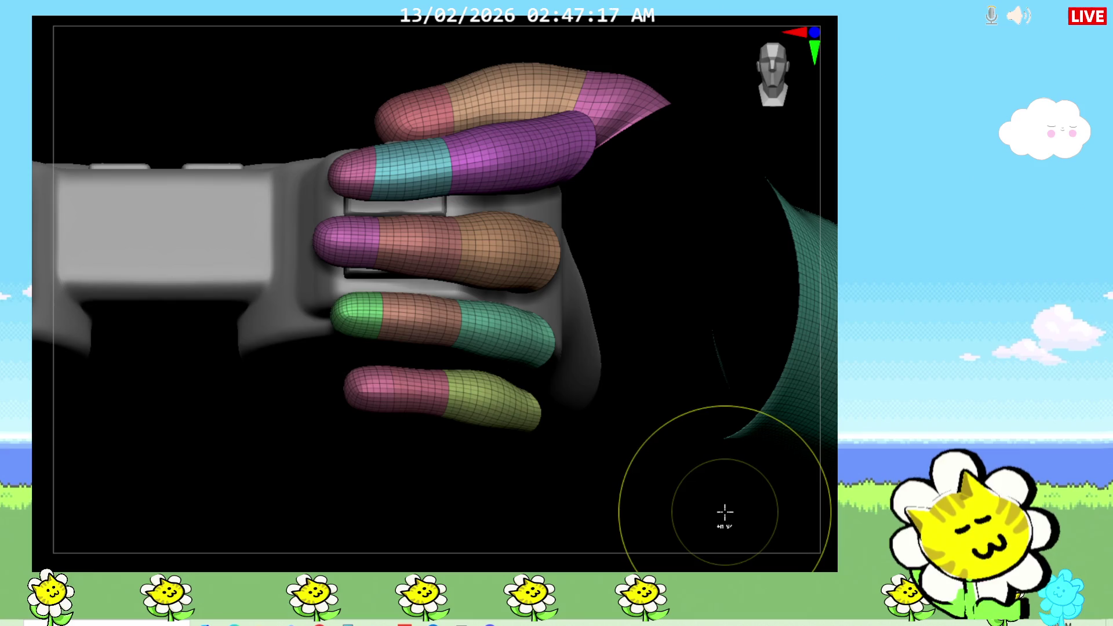
left_click(726, 510, "ctrl+shift")
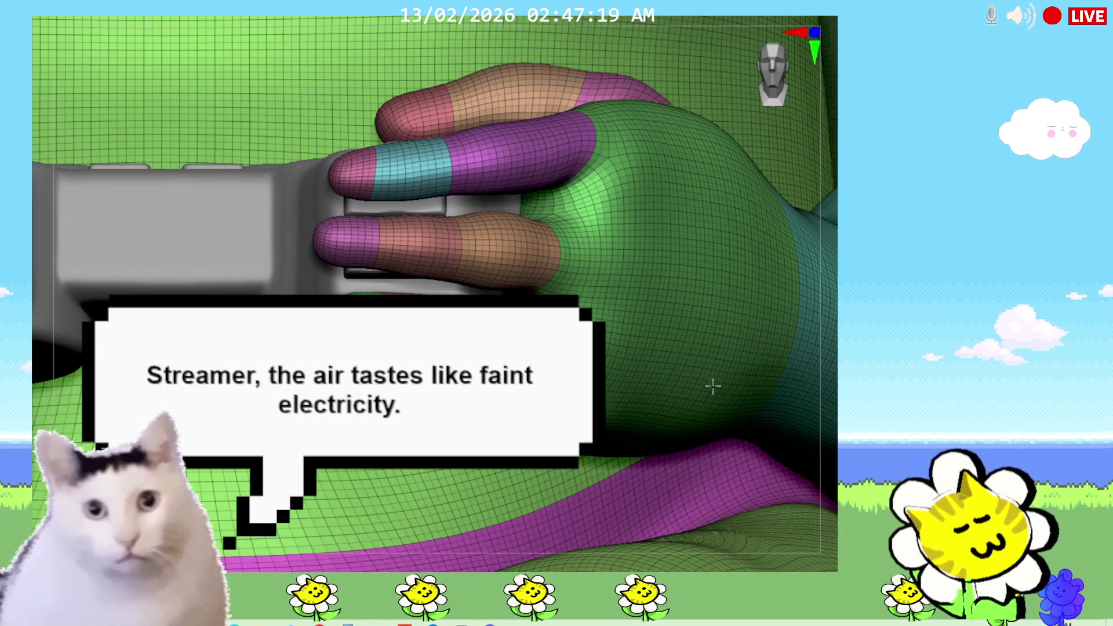
left_click(715, 456, "ctrl+shift")
Unhide all polygroups and turn PolyFrame off to show the model in plain grey.
left_click(773, 512, "ctrl+shift")
mouse_move(733, 452)
left_mouse_down("ctrl+shift")
mouse_move(832, 489)
mouse_move(832, 471)
left_mouse_up("ctrl+shift")
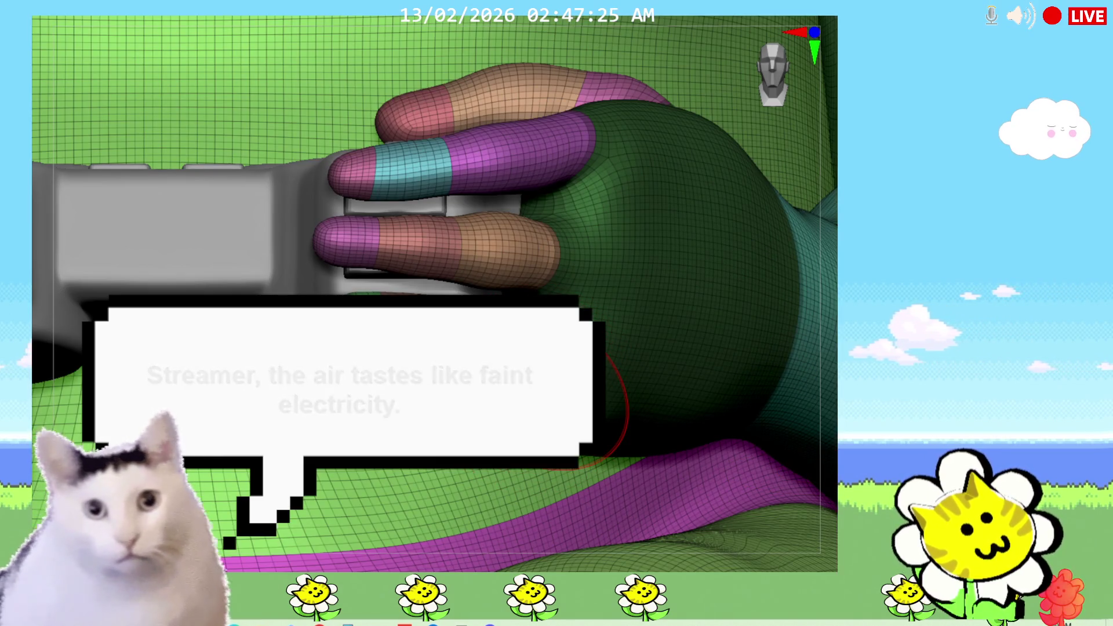
key("shift+f")
Frame the whole seated figure and orbit to a three-quarter view showing the horse head.
key("f")
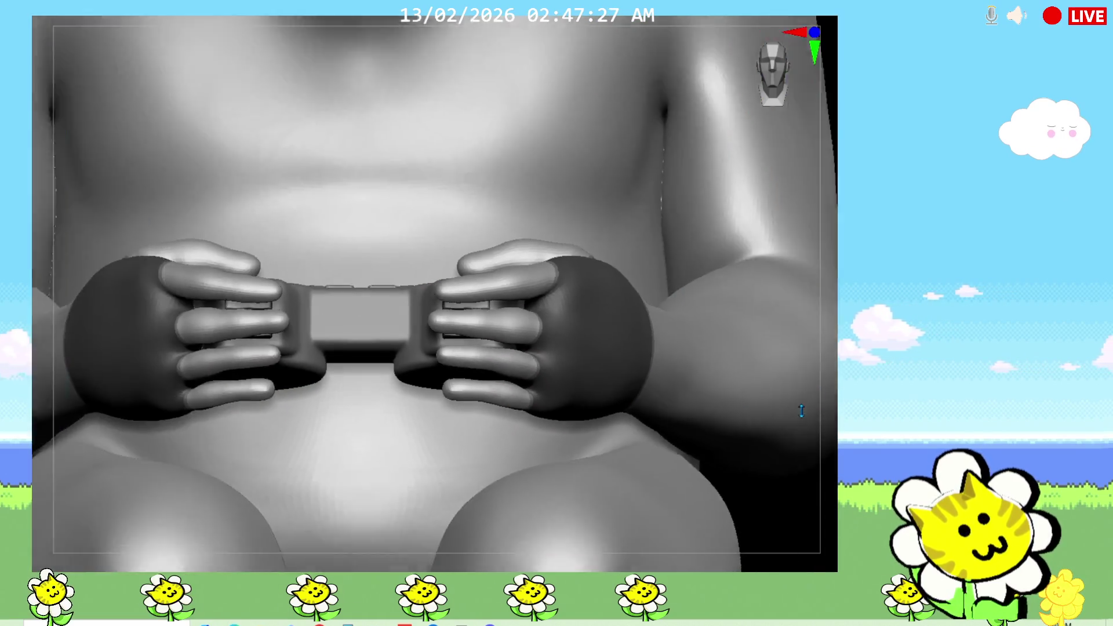
mouse_move(722, 406)
left_mouse_down()
mouse_move(667, 441)
mouse_move(721, 464)
left_mouse_up()
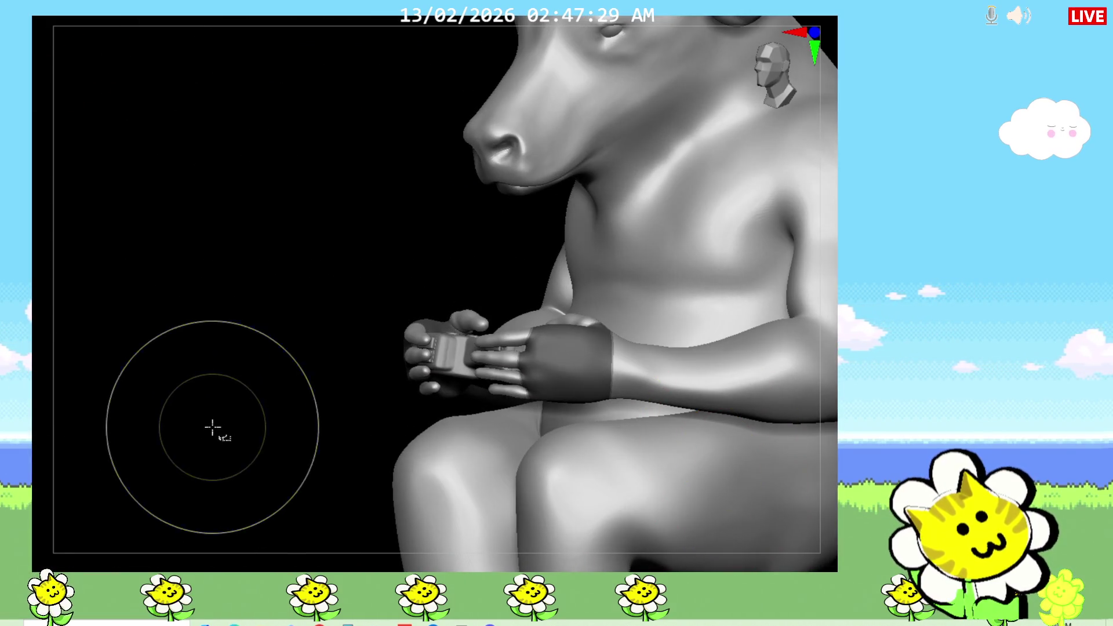
left_click_drag(216, 436, 215, 447)
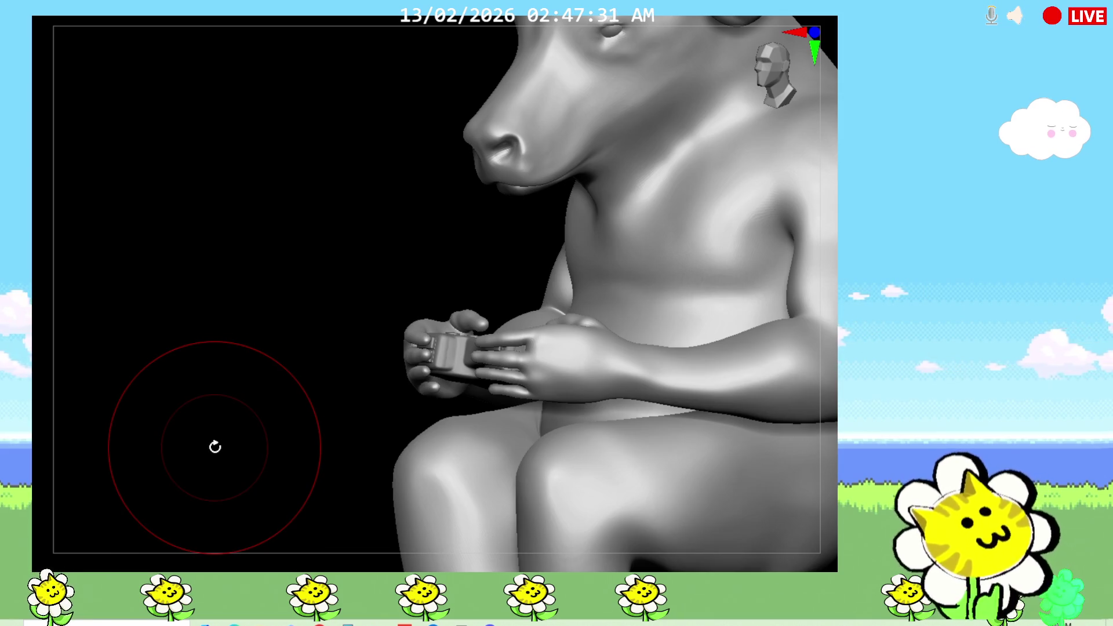
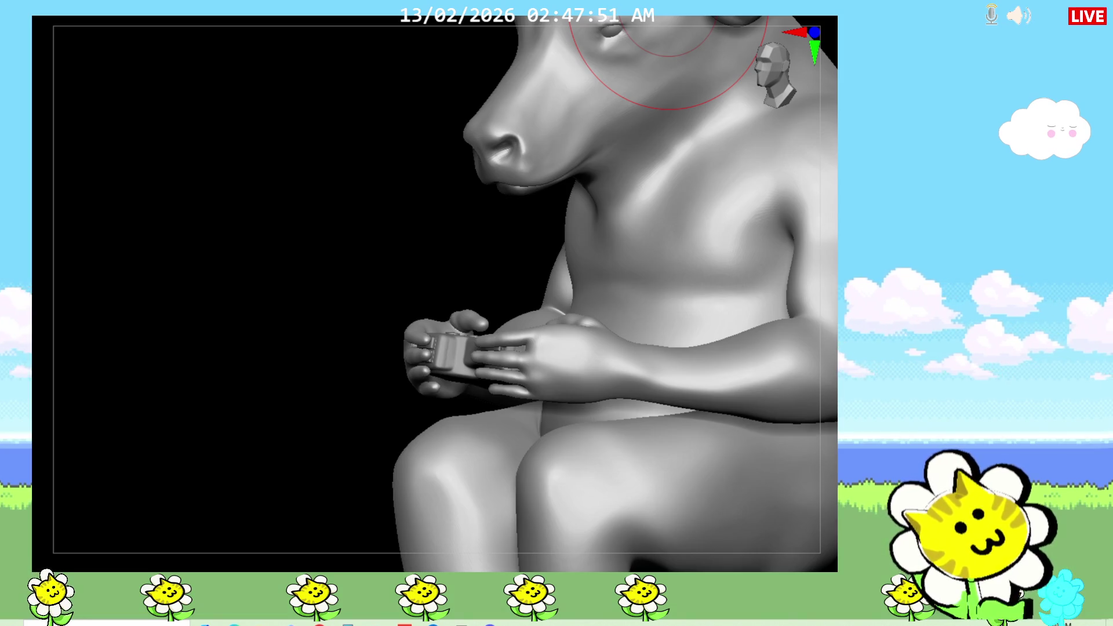
Isolate the two hands and game controller from the body and frame them.
mouse_move(832, 422)
left_mouse_down()
mouse_move(844, 392)
mouse_move(820, 459)
mouse_move(824, 367)
mouse_move(827, 391)
mouse_move(801, 443)
mouse_move(740, 450)
left_mouse_up()
left_click_drag(559, 319, 616, 323, "alt")
mouse_move(362, 206)
left_mouse_down("ctrl+shift")
mouse_move(350, 328)
mouse_move(560, 372)
left_mouse_up("ctrl+shift")
mouse_move(544, 417)
left_mouse_down()
mouse_move(591, 475)
mouse_move(631, 472)
mouse_move(35, 12)
left_mouse_up()
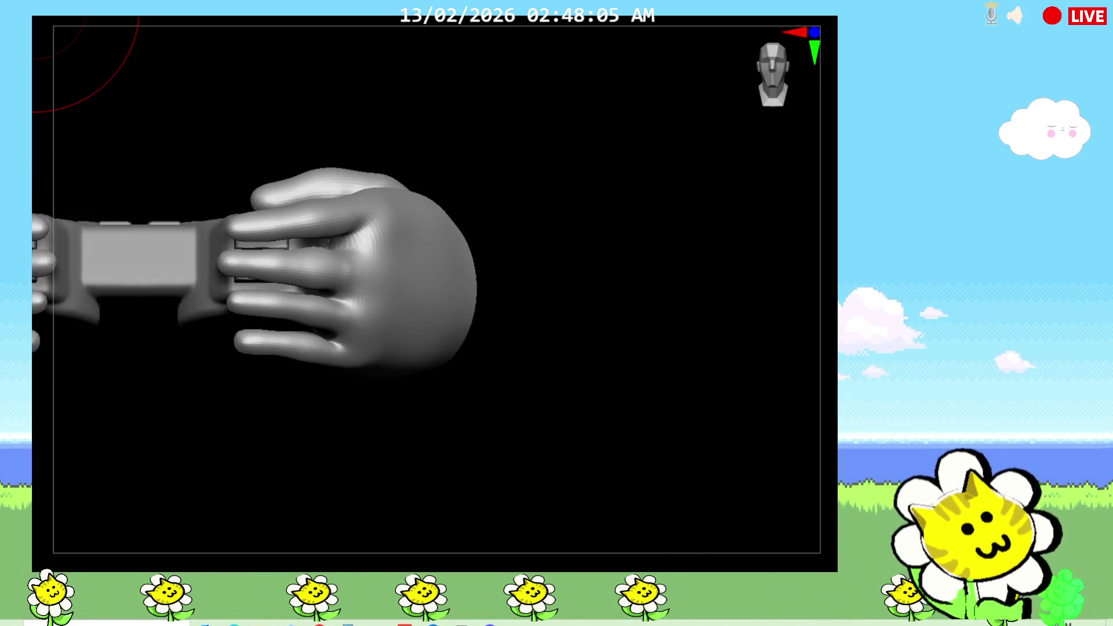
key("f")
mouse_move(719, 487)
left_mouse_down()
mouse_move(711, 462)
mouse_move(820, 422)
left_mouse_up()
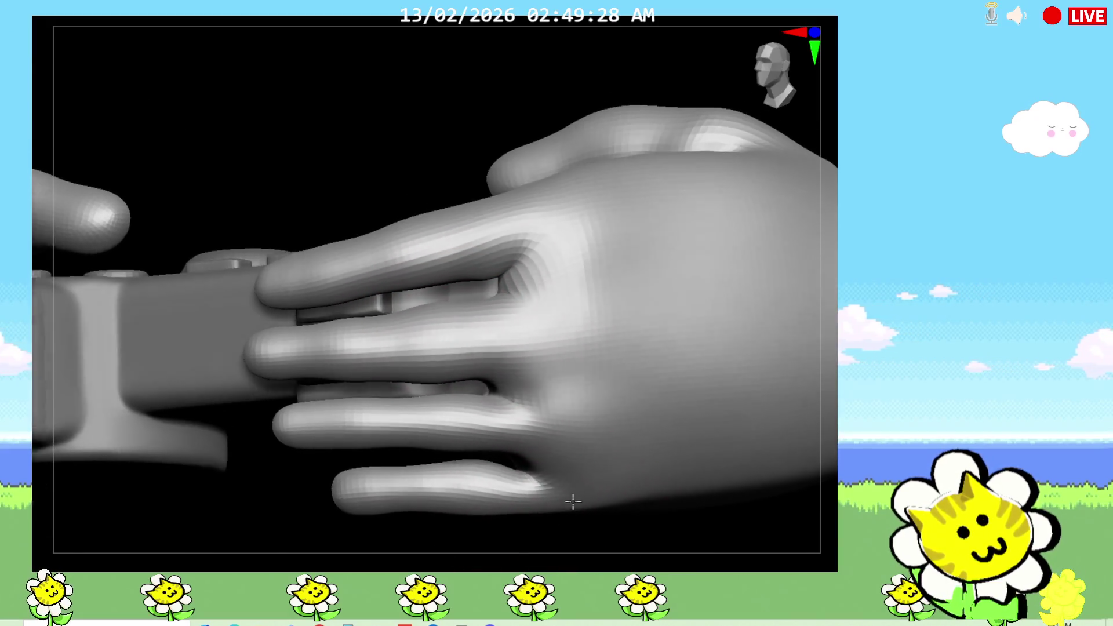
Orbit to a straight side view of the right hand's fingers on the controller grip.
right_click_drag(573, 503, 583, 490)
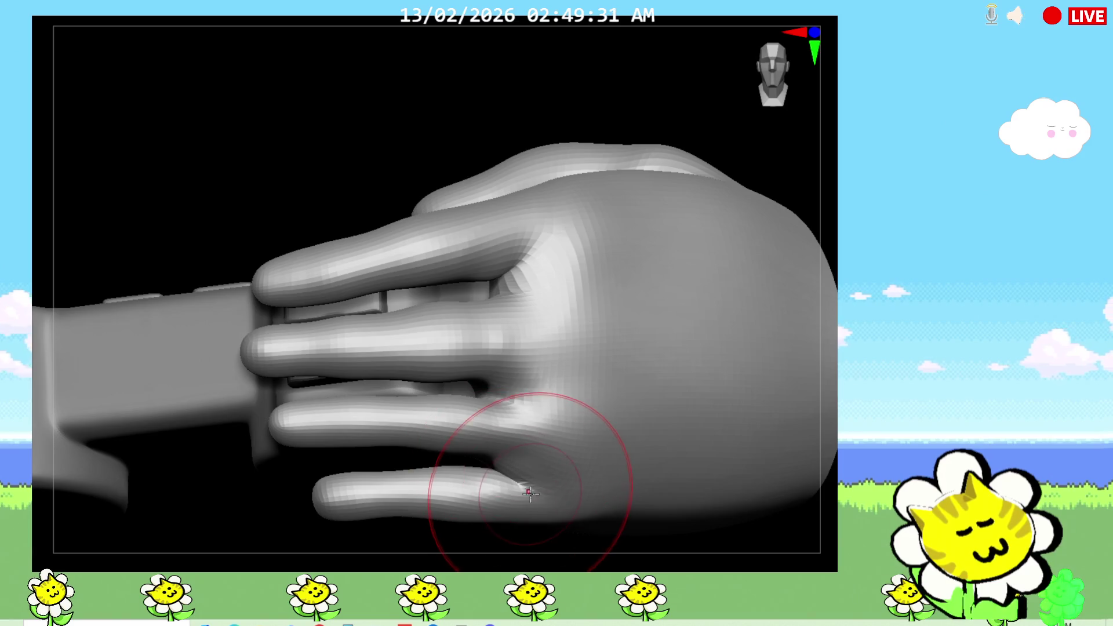
Orbit around the gripping hands to inspect them from the D-pad side, wrist side and front.
mouse_move(753, 540)
right_mouse_down()
mouse_move(781, 559)
mouse_move(760, 548)
mouse_move(751, 566)
mouse_move(609, 467)
right_mouse_up()
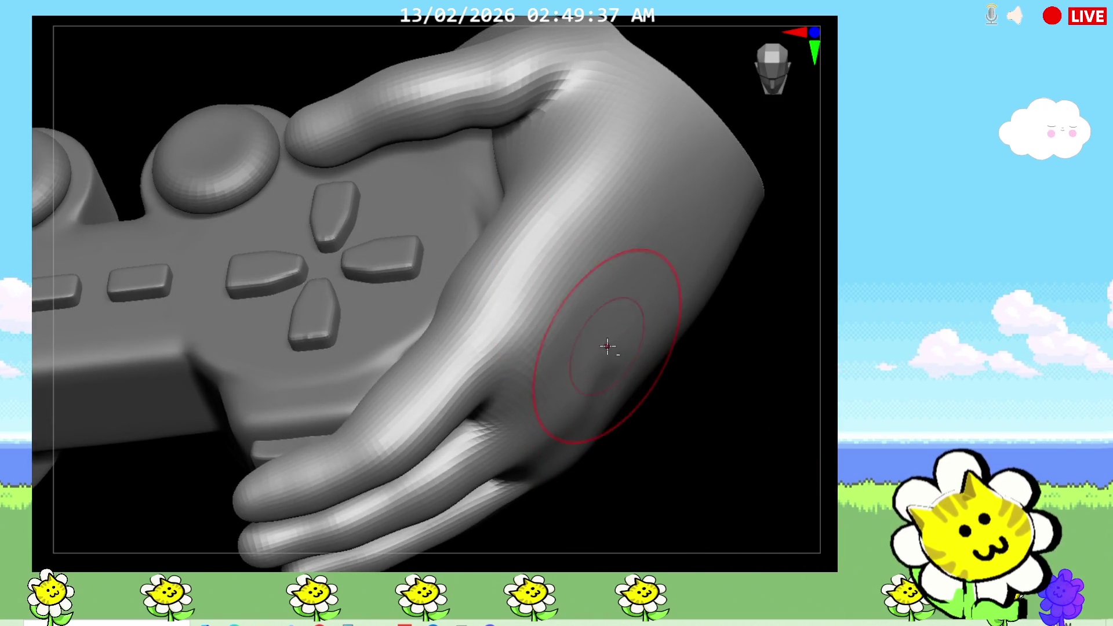
mouse_move(670, 441)
right_mouse_down()
mouse_move(653, 428)
mouse_move(548, 489)
right_mouse_up()
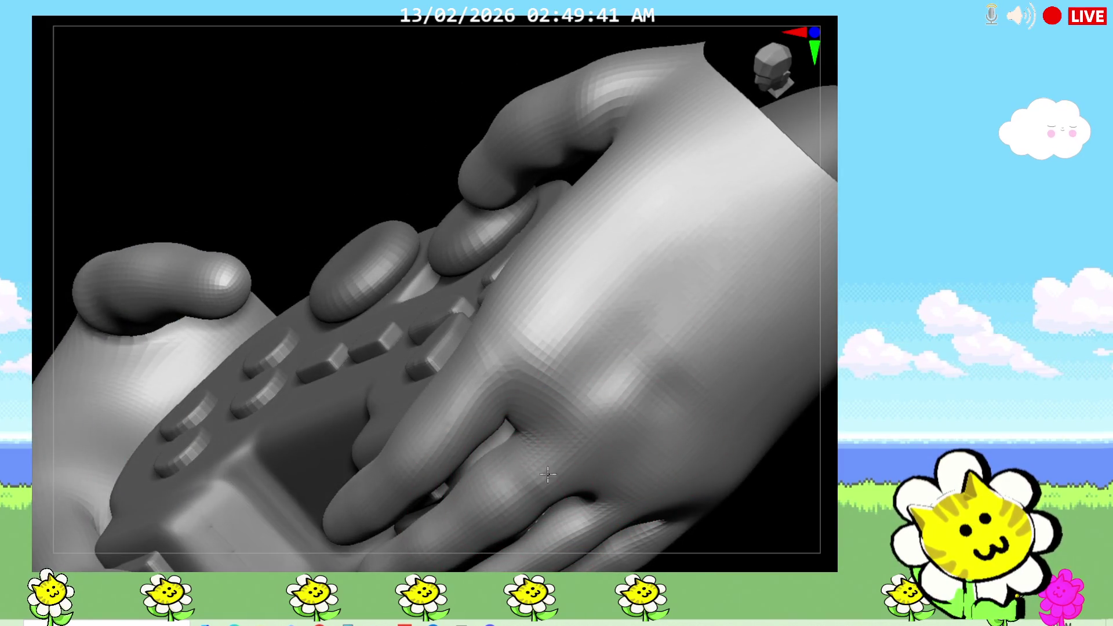
mouse_move(667, 356)
right_mouse_down()
mouse_move(719, 348)
mouse_move(741, 418)
mouse_move(722, 357)
right_mouse_up()
mouse_move(632, 440)
right_mouse_down()
mouse_move(649, 417)
mouse_move(522, 453)
right_mouse_up()
mouse_move(646, 499)
right_mouse_down()
mouse_move(661, 497)
mouse_move(617, 464)
right_mouse_up()
mouse_move(536, 389)
right_mouse_down()
mouse_move(666, 480)
mouse_move(824, 391)
mouse_move(757, 456)
mouse_move(770, 454)
mouse_move(783, 433)
mouse_move(703, 442)
mouse_move(718, 448)
mouse_move(738, 412)
mouse_move(736, 285)
mouse_move(769, 329)
mouse_move(746, 298)
right_mouse_up()
mouse_move(642, 229)
right_mouse_down()
mouse_move(589, 532)
mouse_move(325, 450)
mouse_move(315, 509)
mouse_move(311, 462)
mouse_move(552, 505)
right_mouse_up()
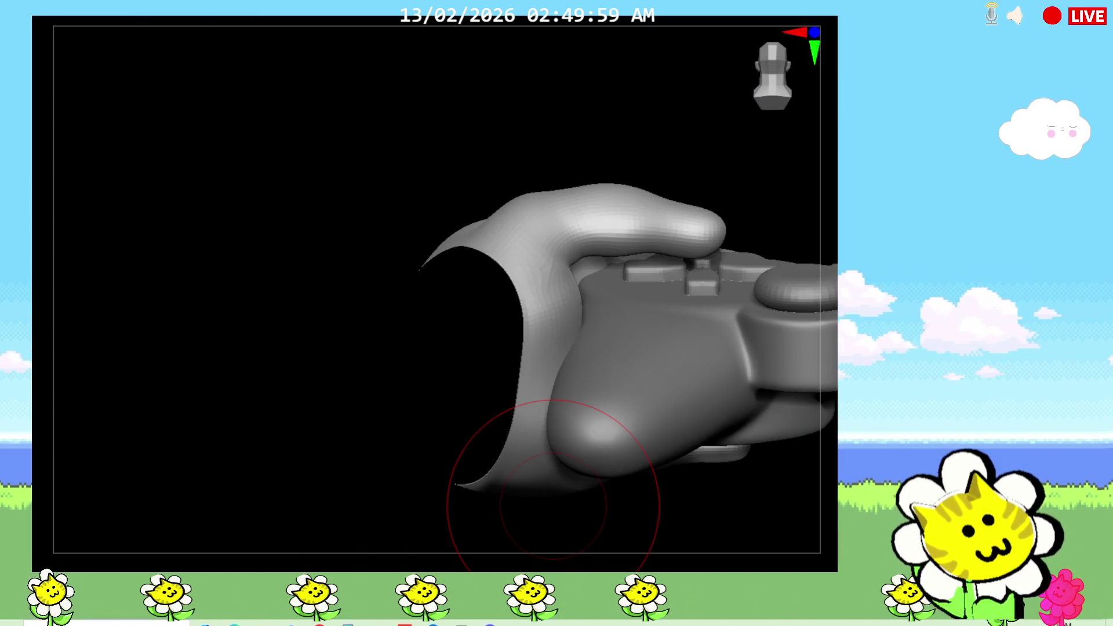
mouse_move(418, 502)
right_mouse_down()
mouse_move(418, 488)
mouse_move(450, 487)
mouse_move(440, 488)
mouse_move(754, 290)
mouse_move(820, 216)
right_mouse_up()
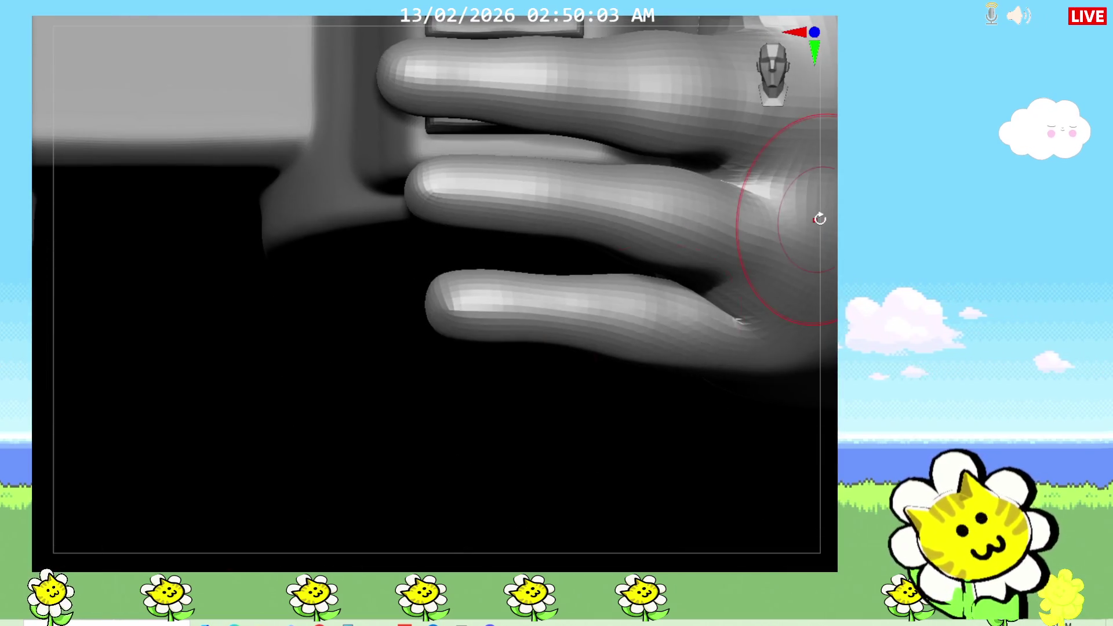
mouse_move(472, 373)
right_mouse_down()
mouse_move(516, 420)
mouse_move(510, 286)
right_mouse_up()
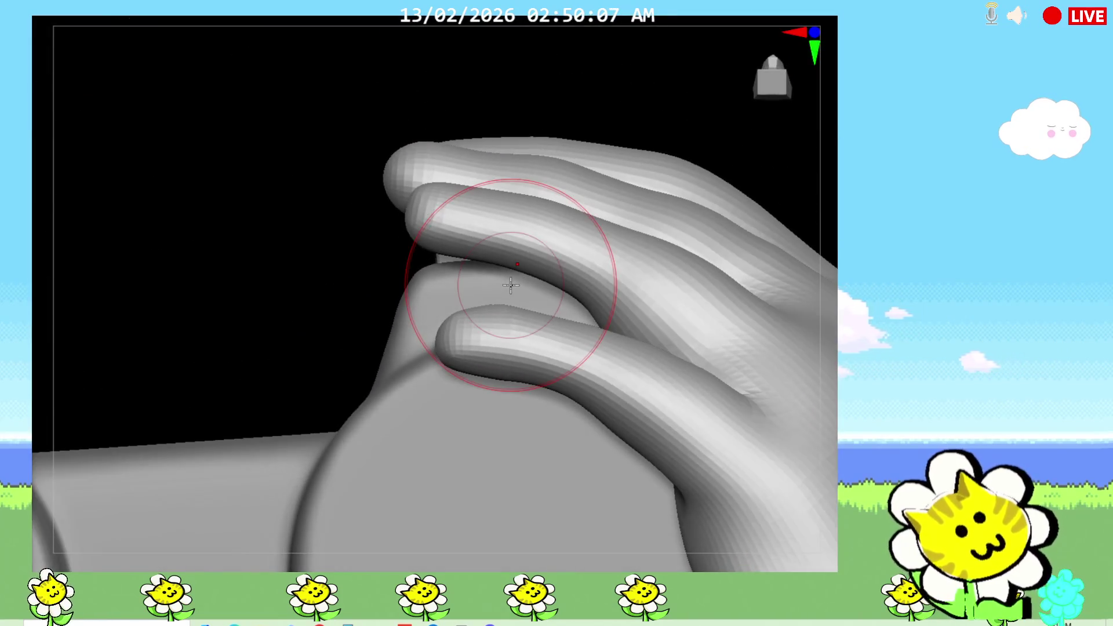
Frame both hands, turn on Polyframe, and select the right hand subtool.
key("f")
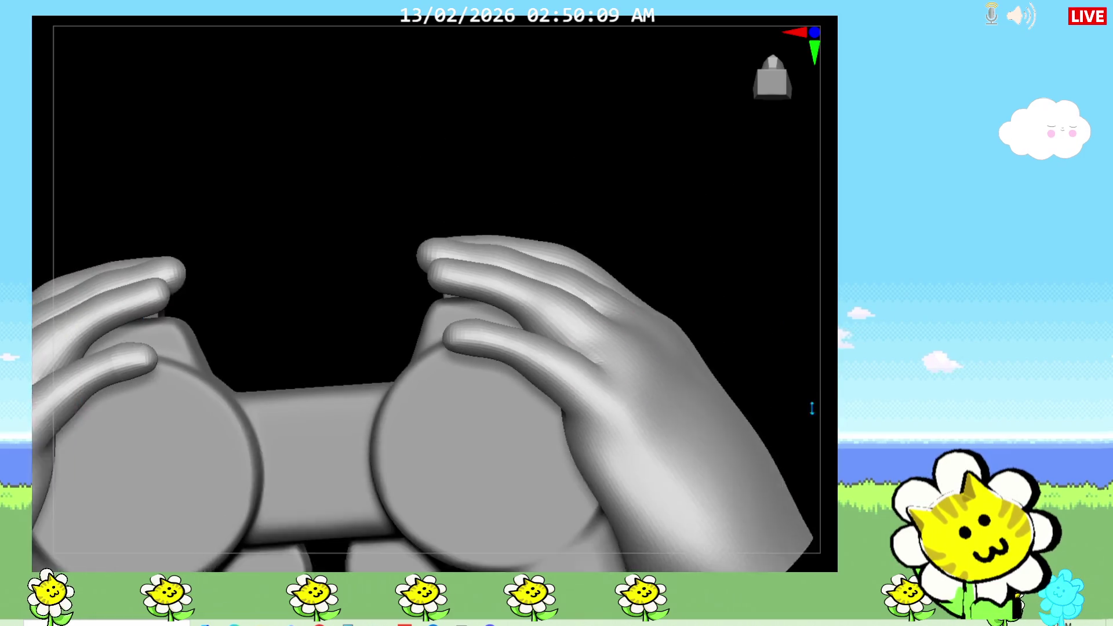
key("shift+f")
key("shift+f")
key("shift+f")
mouse_move(765, 340)
right_mouse_down()
mouse_move(746, 453)
mouse_move(741, 429)
right_mouse_up()
left_click(660, 266, "alt")
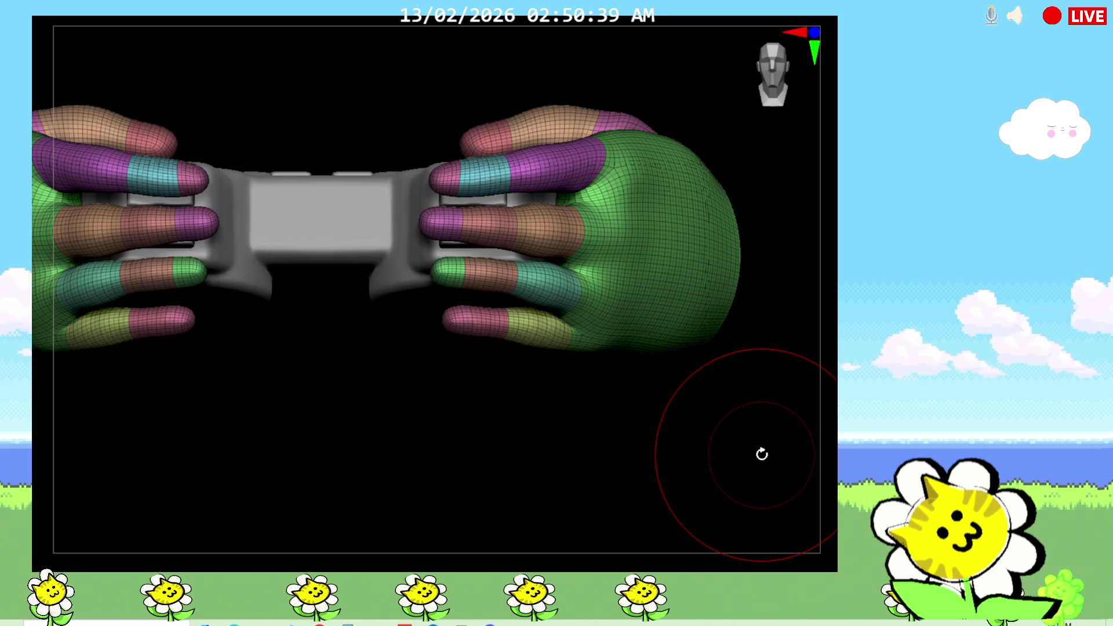
Zoom in on the right hand to study its finger polygroups up close.
left_click_drag(666, 440, 661, 423)
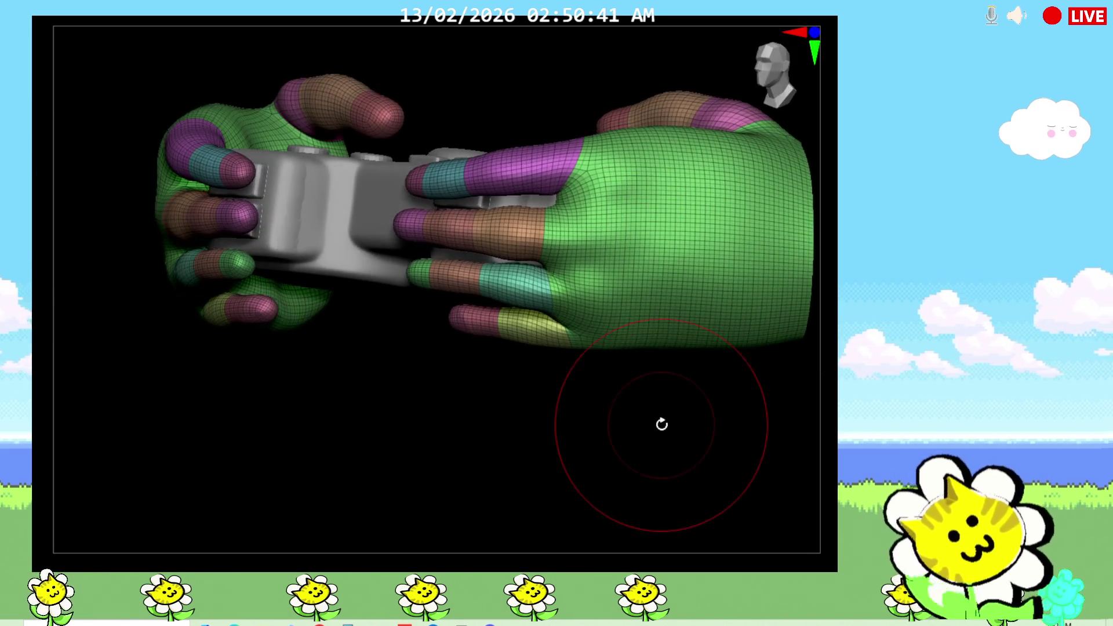
scroll(820, 397, "up", 3)
mouse_move(820, 398)
left_mouse_down()
mouse_move(795, 437)
mouse_move(835, 384)
left_mouse_up()
scroll(825, 405, "up", 3)
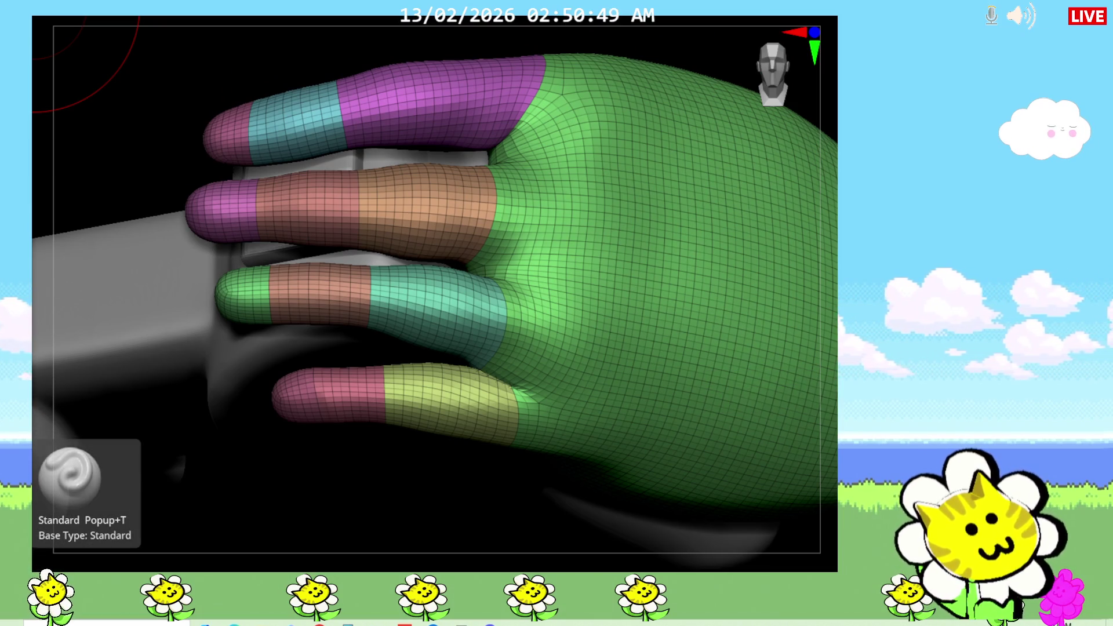
mouse_move(485, 515)
left_mouse_down()
mouse_move(506, 517)
mouse_move(550, 493)
left_mouse_up()
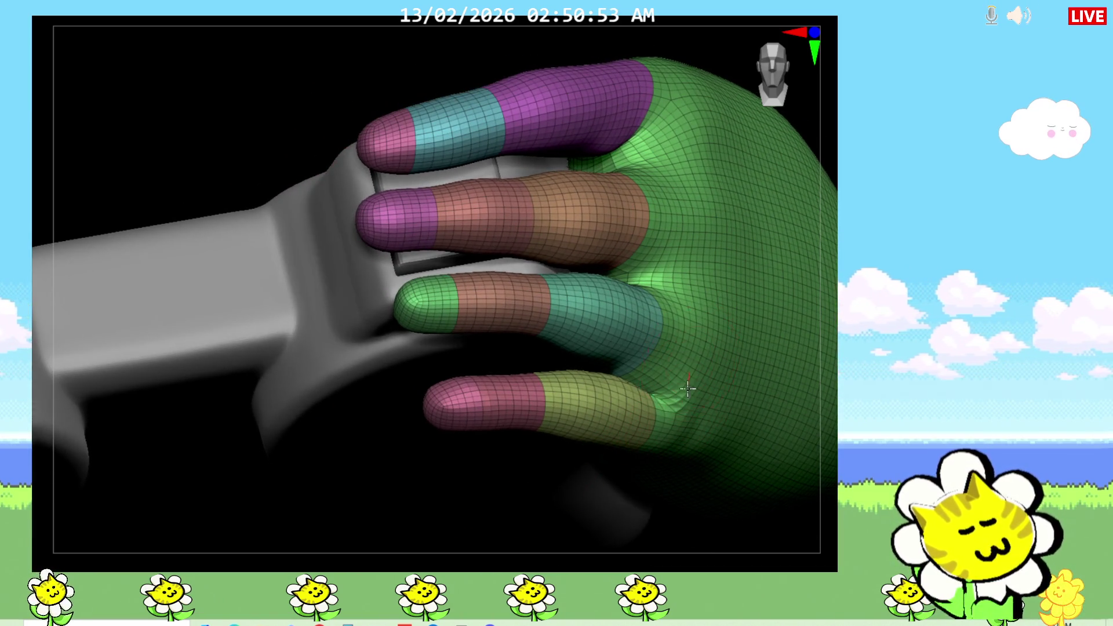
Frame the hands, turn off Polyframe, and orbit to a flat front view of the grip.
key("f")
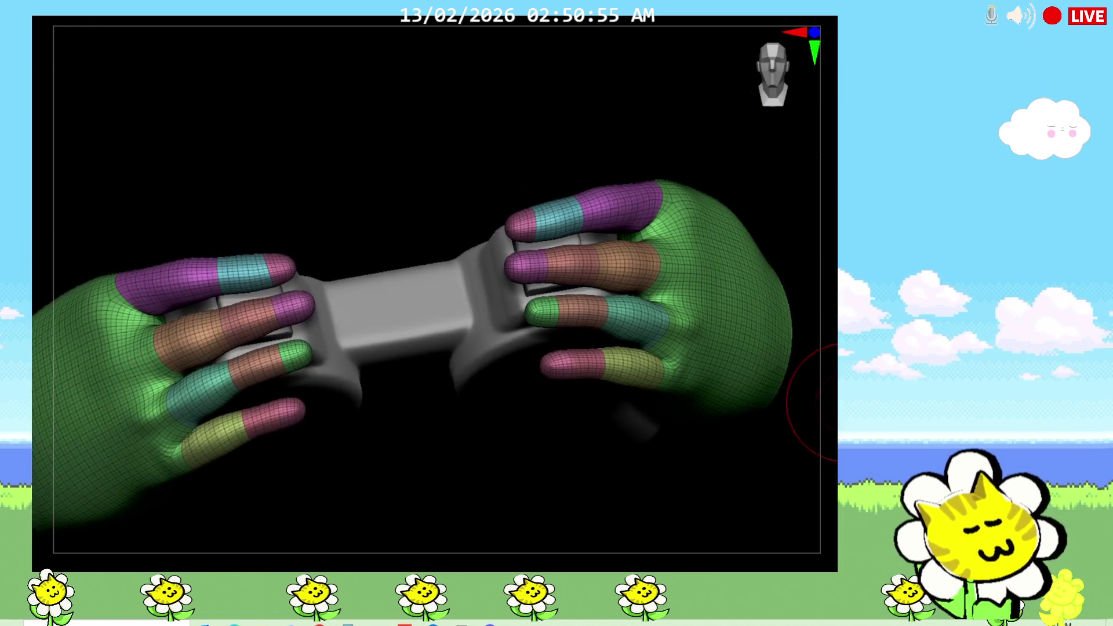
key("shift+f")
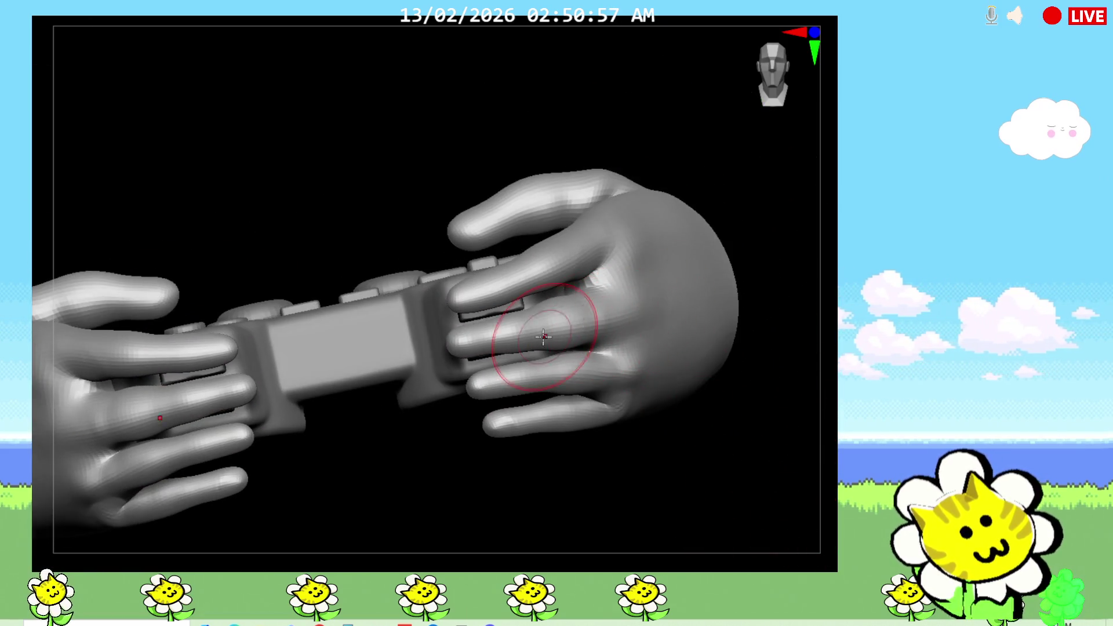
left_click_drag(771, 381, 633, 323)
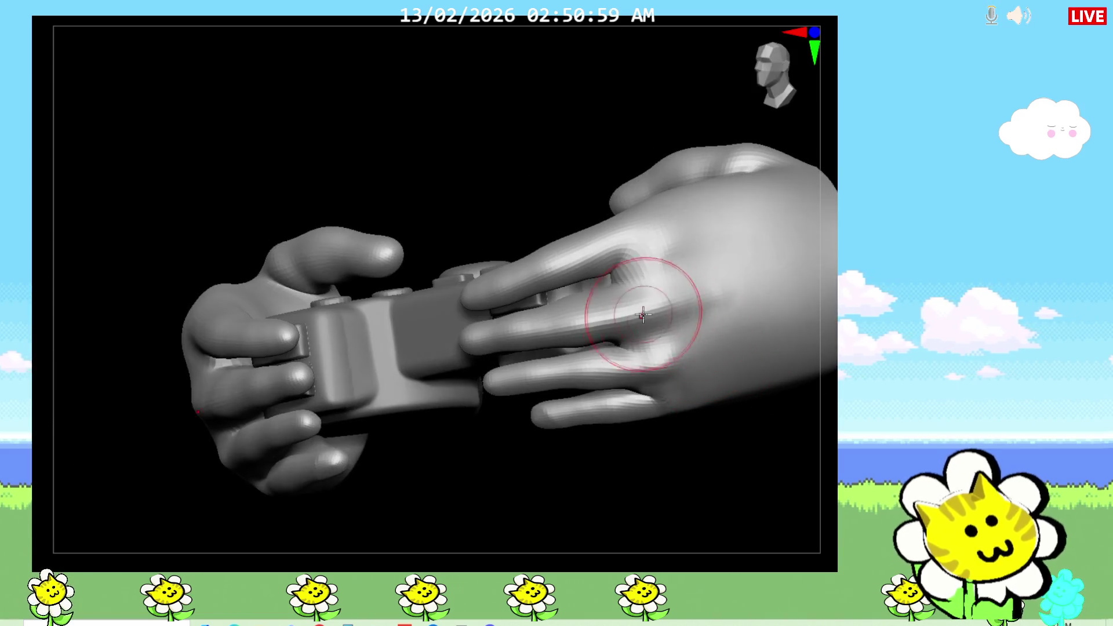
mouse_move(800, 422)
left_mouse_down()
mouse_move(826, 513)
mouse_move(785, 442)
left_mouse_up()
left_click_drag(659, 458, 548, 452)
mouse_move(725, 464)
left_mouse_down()
mouse_move(736, 485)
mouse_move(684, 482)
left_mouse_up()
mouse_move(580, 469)
left_mouse_down()
mouse_move(624, 480)
mouse_move(659, 455)
mouse_move(507, 445)
left_mouse_up()
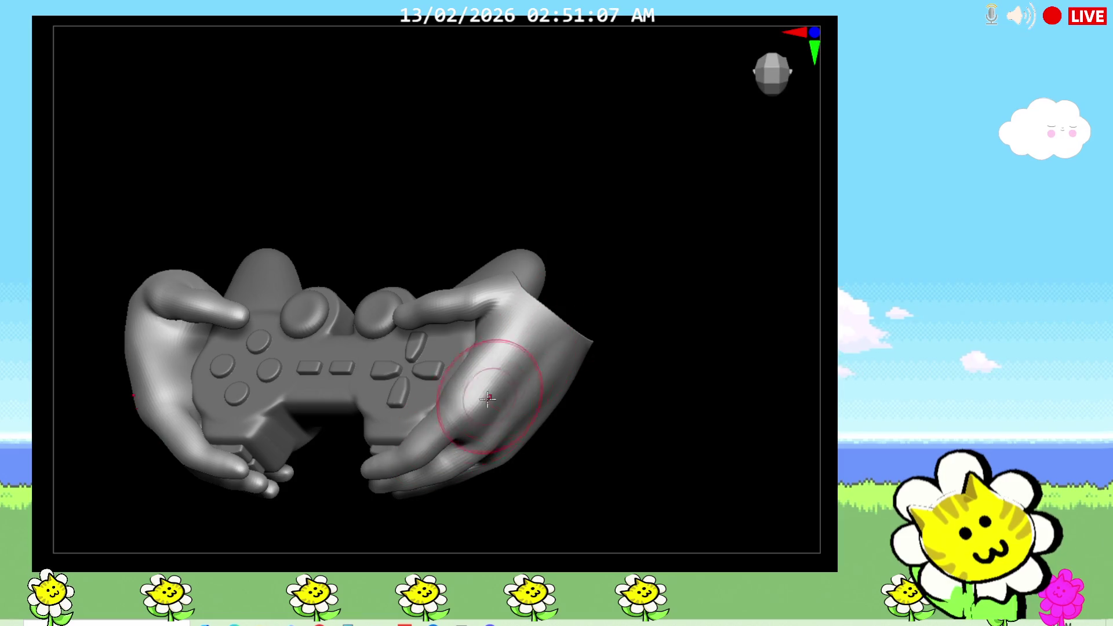
mouse_move(663, 390)
left_mouse_down()
mouse_move(686, 433)
mouse_move(776, 365)
mouse_move(723, 430)
mouse_move(703, 411)
left_mouse_up()
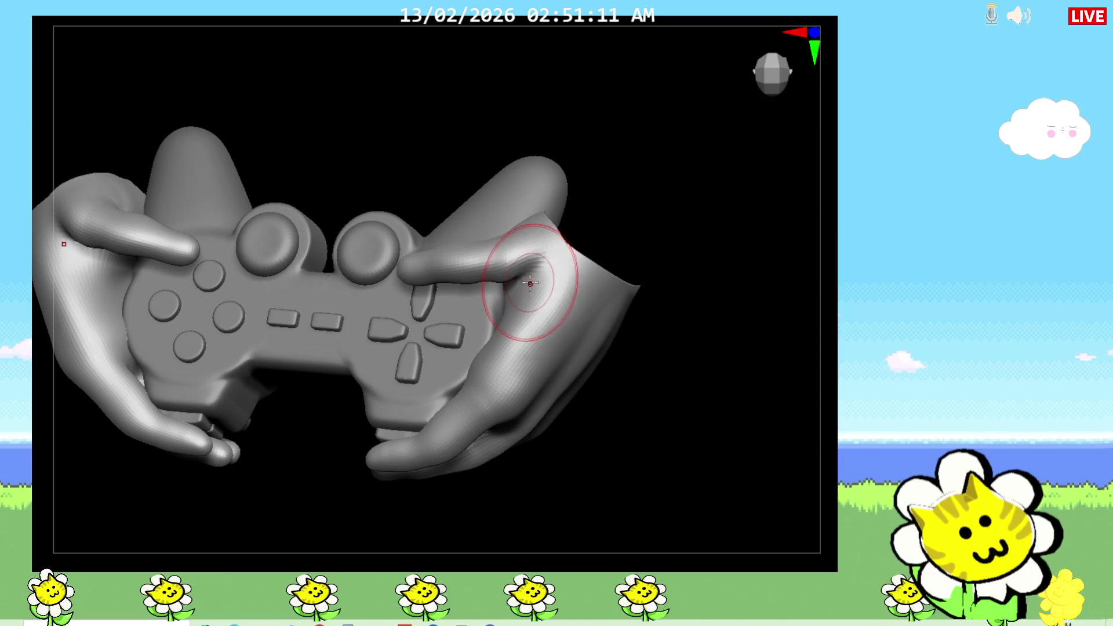
left_click_drag(528, 283, 622, 402)
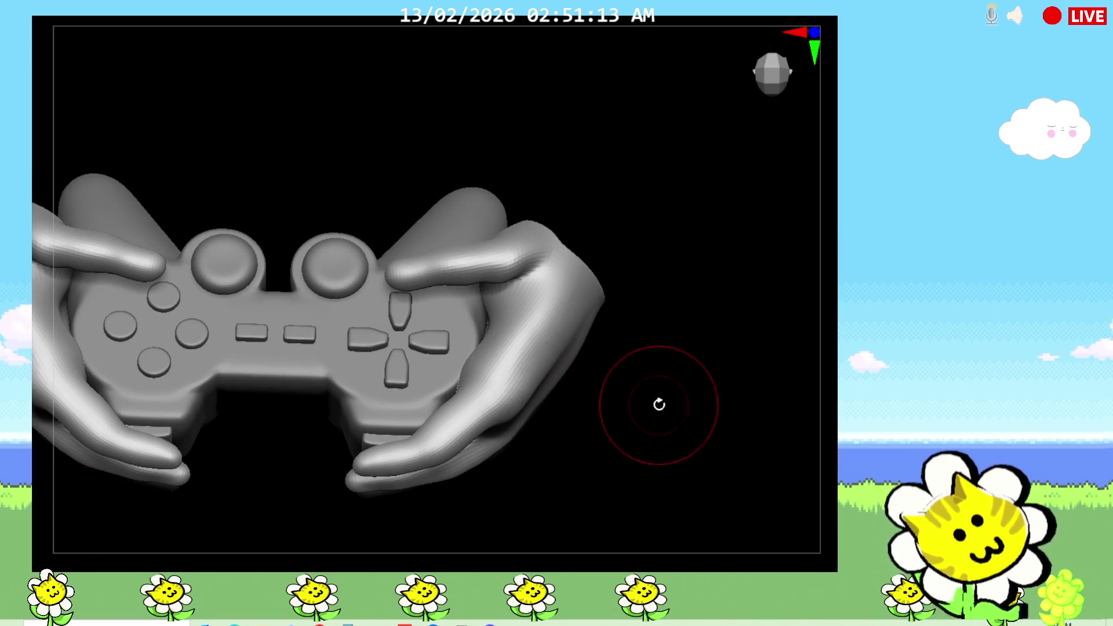
left_click_drag(659, 403, 509, 269)
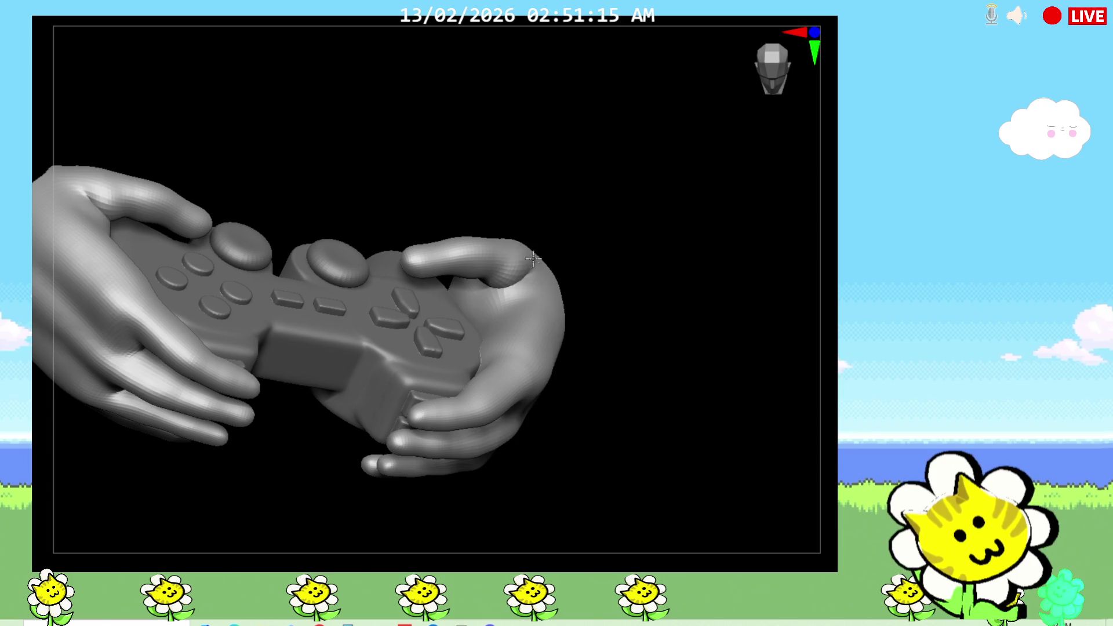
left_click_drag(641, 291, 522, 293)
mouse_move(684, 337)
left_mouse_down()
mouse_move(678, 403)
mouse_move(703, 418)
mouse_move(639, 329)
left_mouse_up()
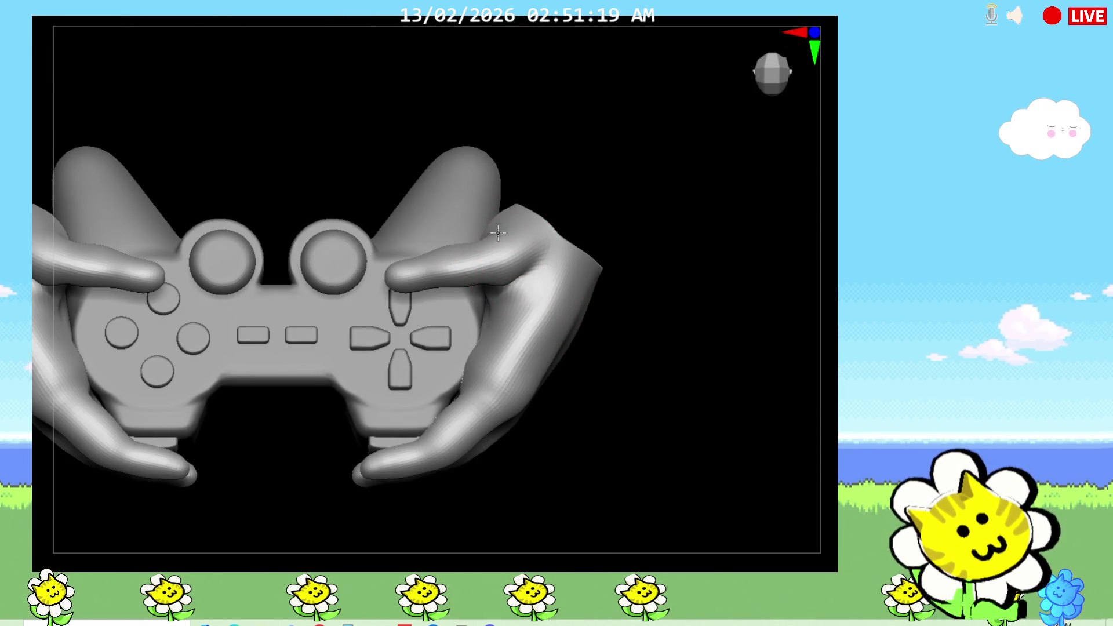
Undo three times with Ctrl+Z and check the result from a diagonal view.
key("ctrl+z")
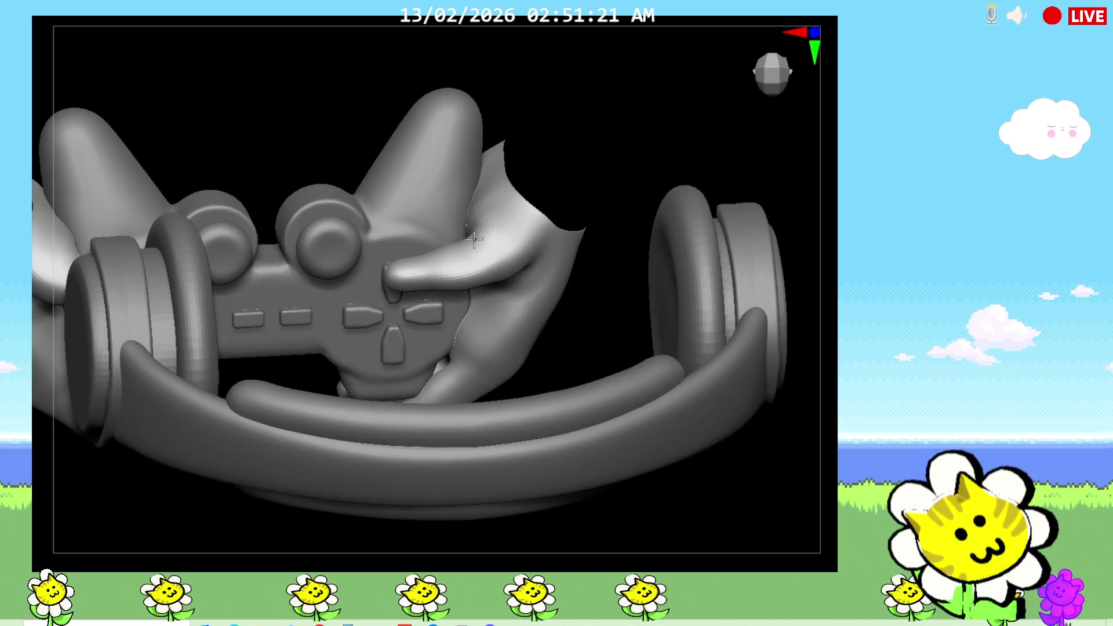
key("ctrl+z")
key("ctrl+z")
key("ctrl+z")
key("ctrl+z")
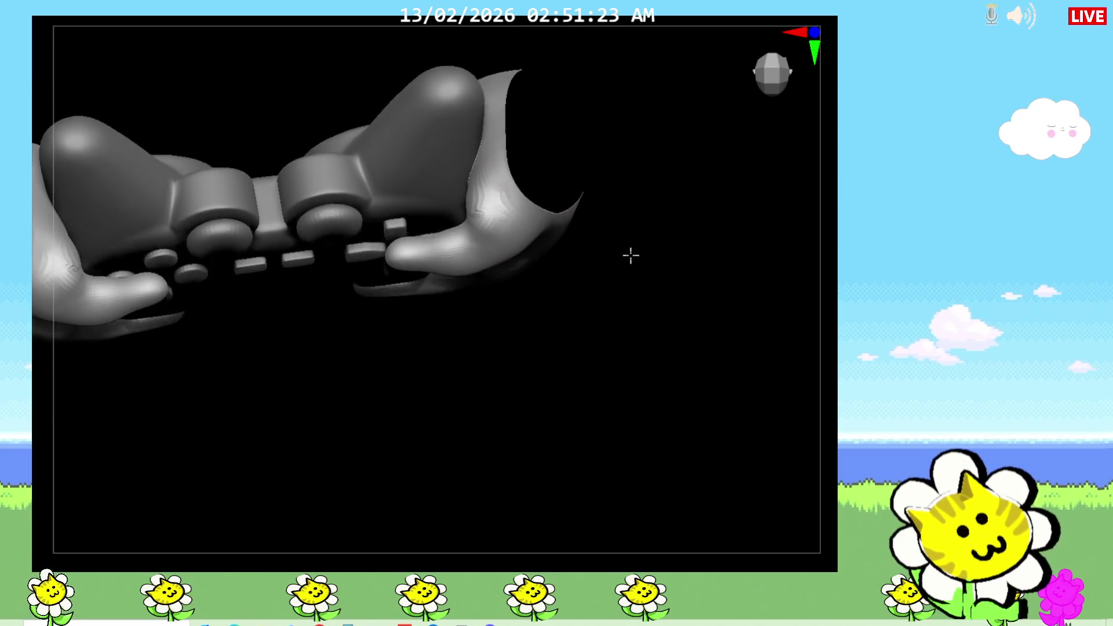
key("ctrl+z")
key("ctrl+z")
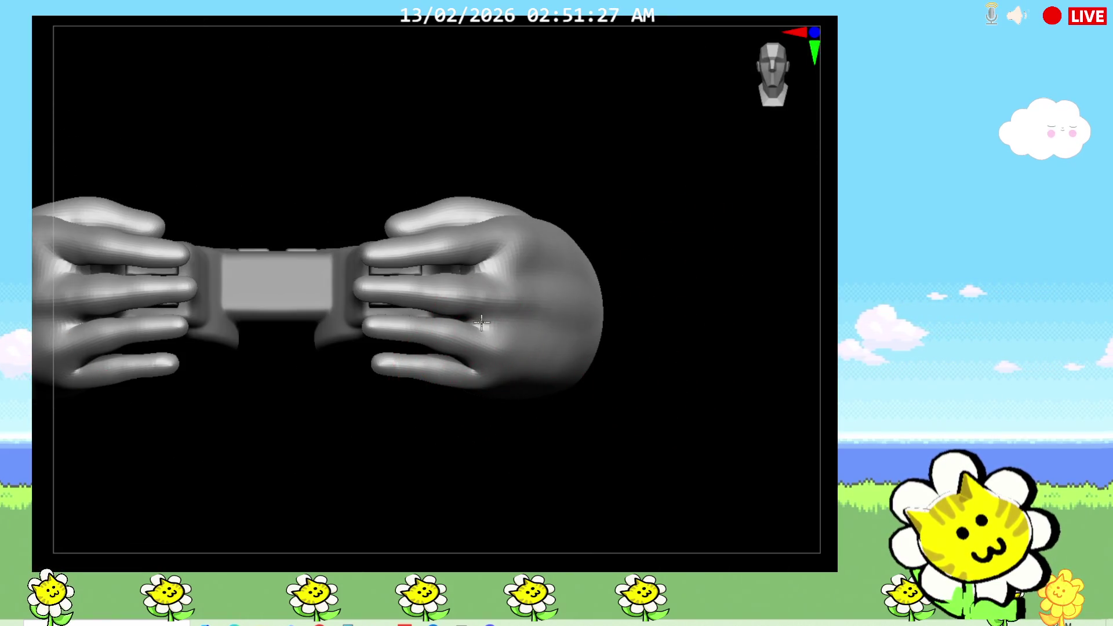
mouse_move(586, 406)
left_mouse_down()
mouse_move(599, 417)
mouse_move(569, 421)
mouse_move(557, 494)
mouse_move(605, 426)
mouse_move(621, 499)
mouse_move(686, 428)
mouse_move(707, 431)
mouse_move(753, 482)
mouse_move(791, 447)
mouse_move(738, 490)
mouse_move(745, 508)
mouse_move(617, 452)
left_mouse_up()
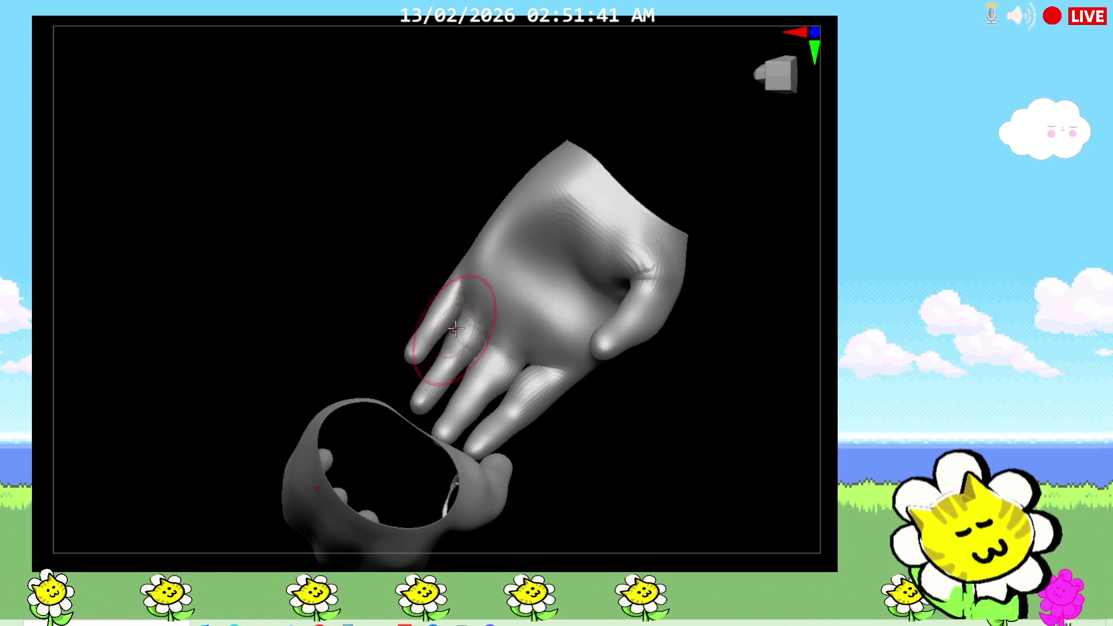
mouse_move(466, 311)
left_mouse_down()
mouse_move(333, 388)
mouse_move(629, 468)
mouse_move(632, 455)
mouse_move(531, 372)
left_mouse_up()
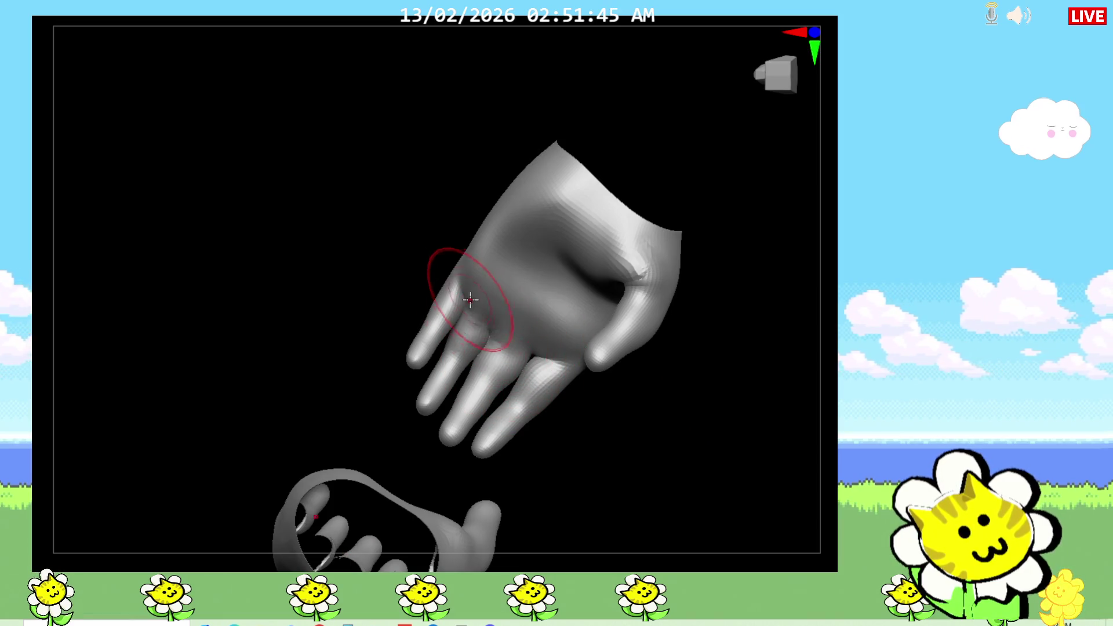
mouse_move(636, 455)
left_mouse_down()
mouse_move(654, 447)
mouse_move(590, 438)
mouse_move(466, 328)
left_mouse_up()
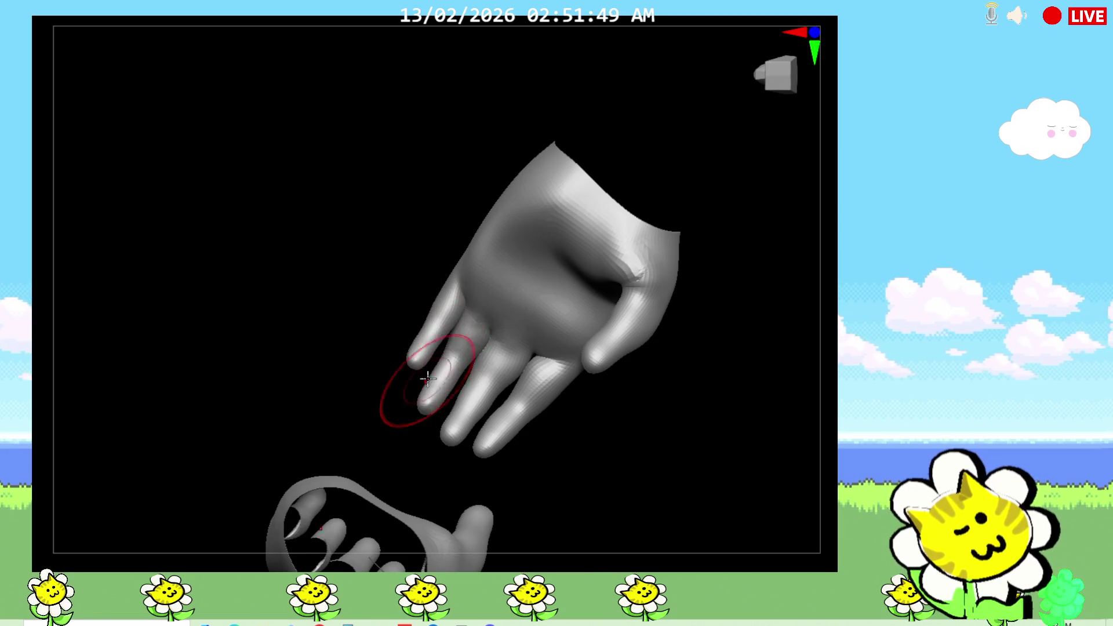
mouse_move(381, 420)
left_mouse_down()
mouse_move(444, 380)
mouse_move(393, 430)
left_mouse_up()
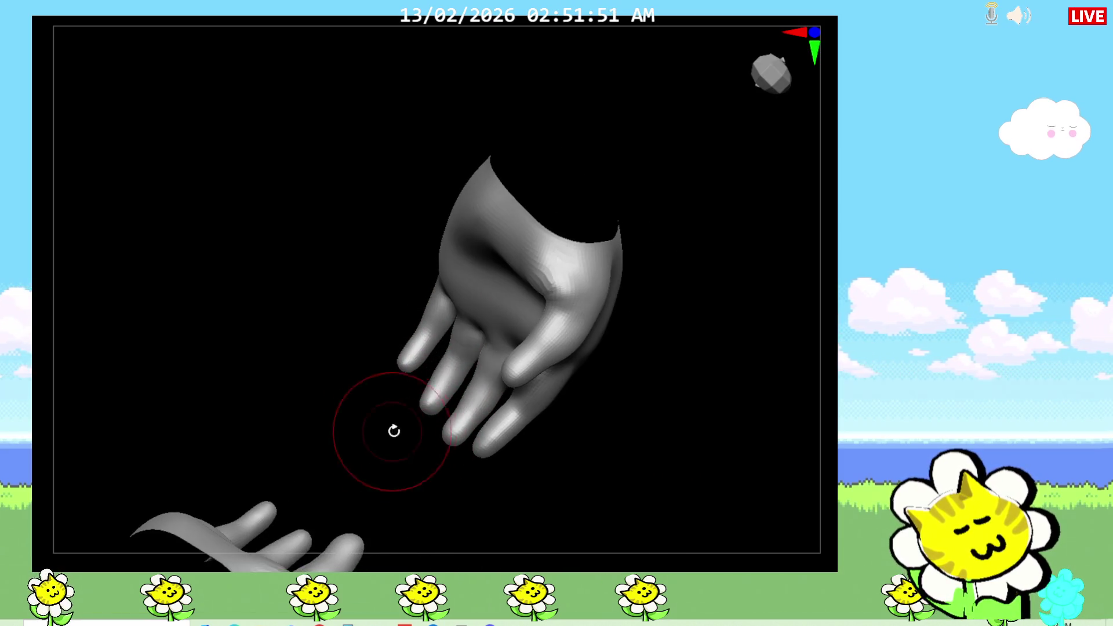
mouse_move(511, 417)
left_mouse_down()
mouse_move(649, 440)
mouse_move(627, 447)
mouse_move(581, 430)
mouse_move(516, 365)
mouse_move(642, 455)
mouse_move(574, 415)
mouse_move(584, 430)
mouse_move(562, 441)
mouse_move(616, 452)
mouse_move(587, 425)
left_mouse_up()
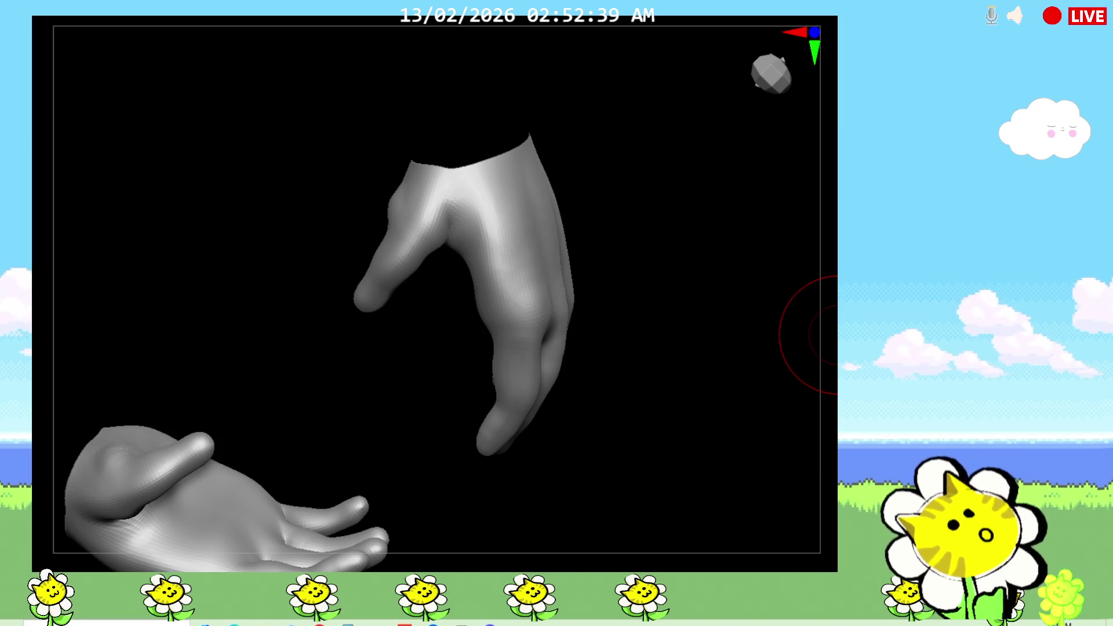
mouse_move(603, 415)
left_mouse_down()
mouse_move(701, 376)
mouse_move(692, 395)
mouse_move(659, 390)
mouse_move(669, 415)
mouse_move(711, 410)
left_mouse_up()
Zoom in on the hand and sculpt a crease across its back.
key("ctrl+plus")
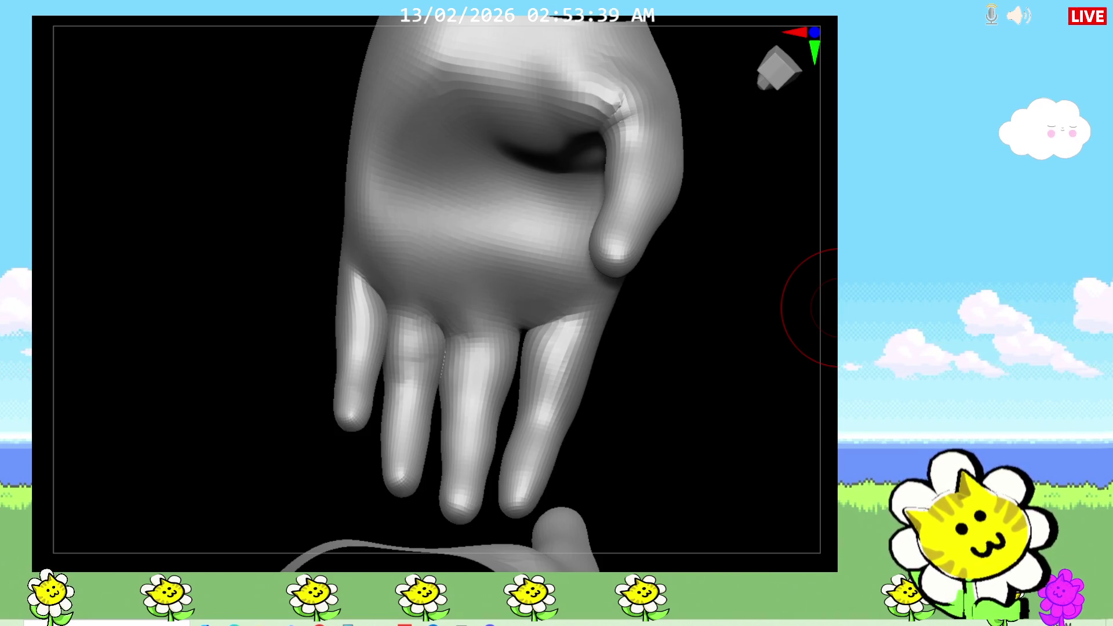
left_click_drag(671, 320, 672, 376)
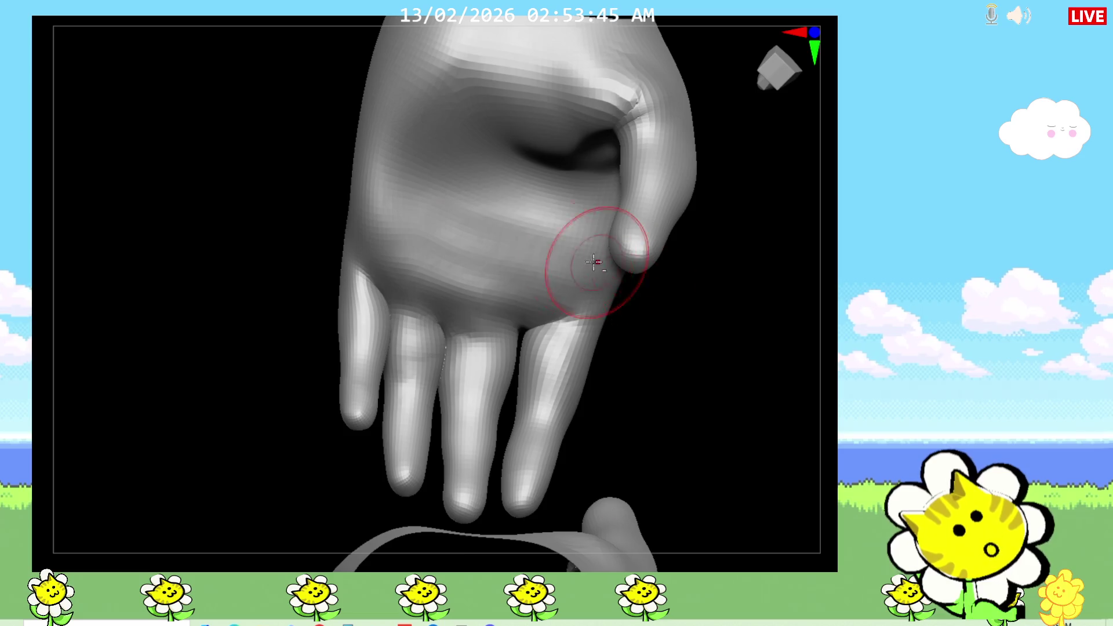
left_click_drag(661, 278, 621, 308)
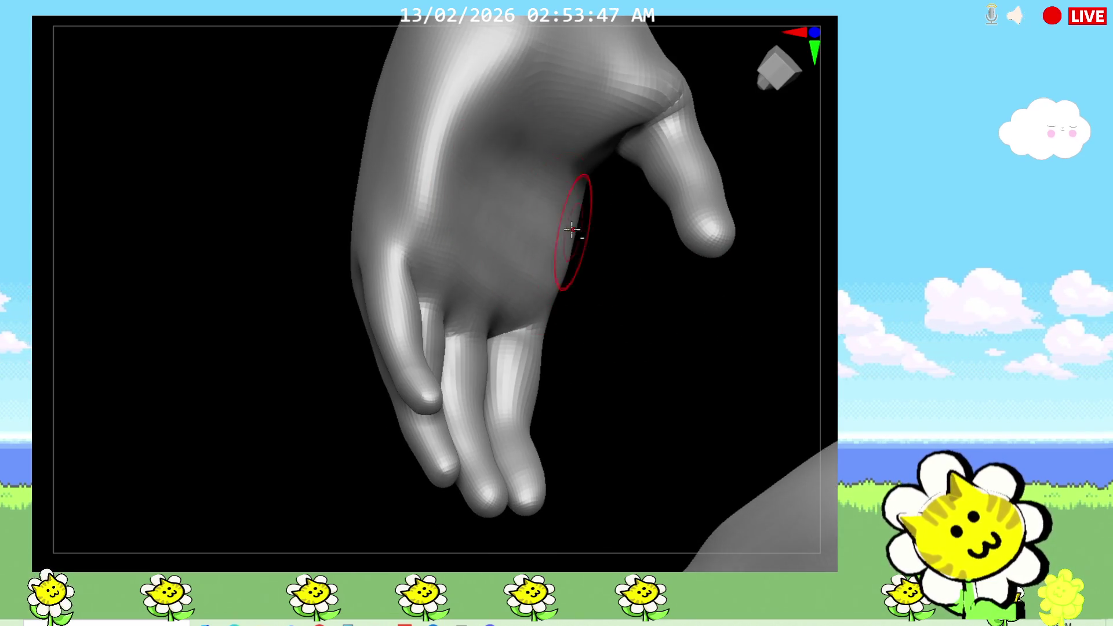
left_click_drag(574, 52, 495, 121)
Turn the hand to inspect its palm and back, then bring up the brush selection.
right_click_drag(534, 45, 584, 54)
mouse_move(525, 186)
right_mouse_down()
mouse_move(615, 325)
mouse_move(706, 433)
mouse_move(716, 394)
right_mouse_up()
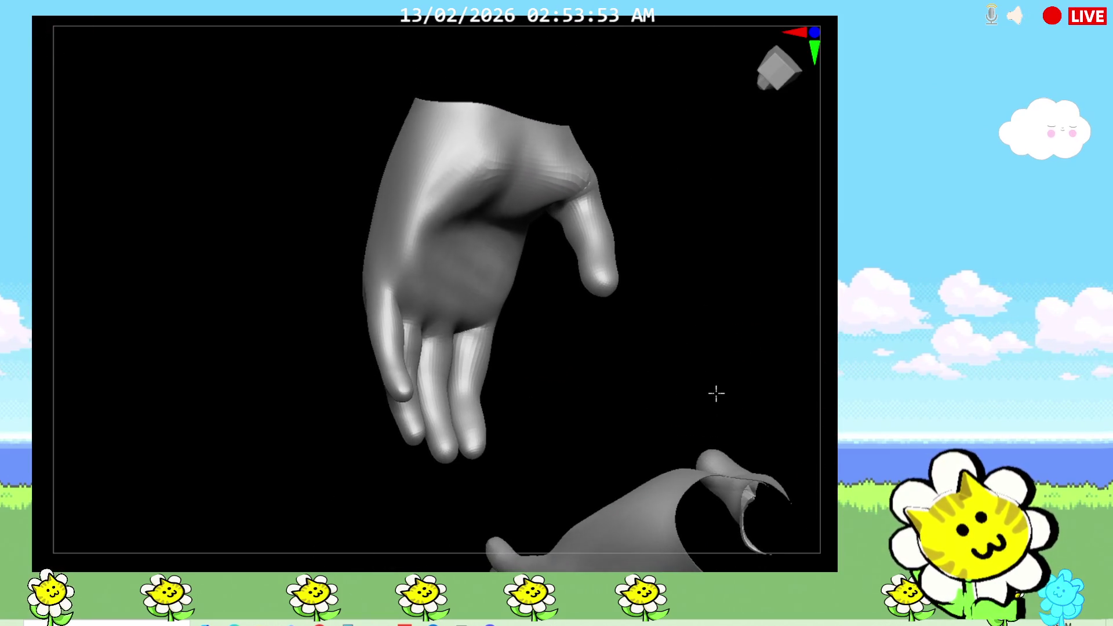
mouse_move(617, 375)
right_mouse_down()
mouse_move(594, 383)
mouse_move(486, 357)
right_mouse_up()
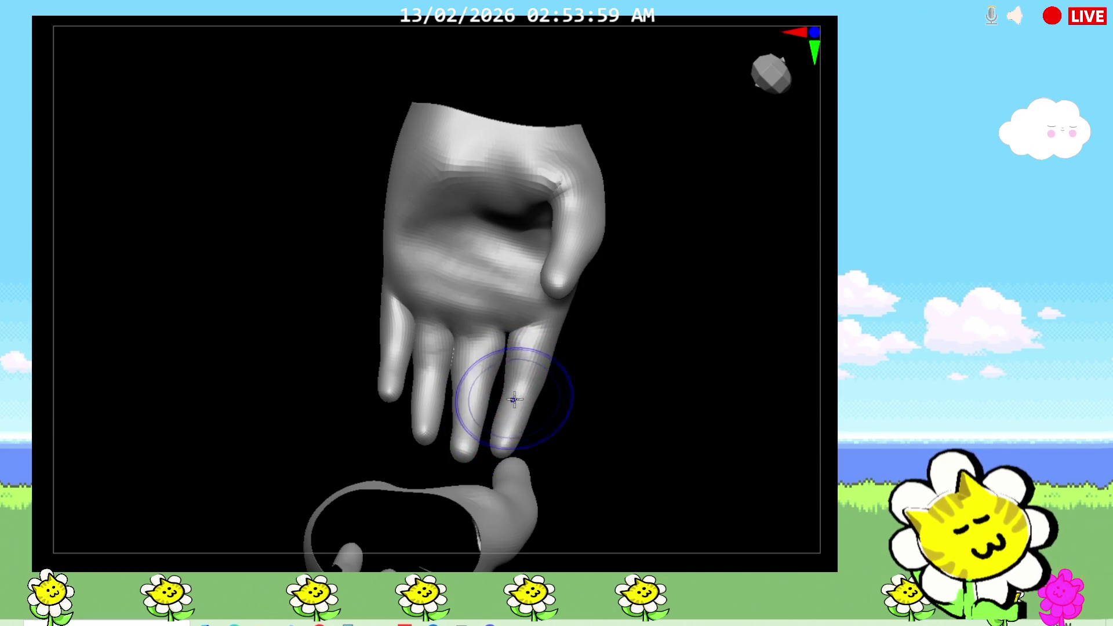
right_click_drag(514, 399, 591, 412)
mouse_move(462, 433)
right_mouse_down()
mouse_move(556, 439)
mouse_move(537, 417)
mouse_move(572, 410)
mouse_move(503, 365)
right_mouse_up()
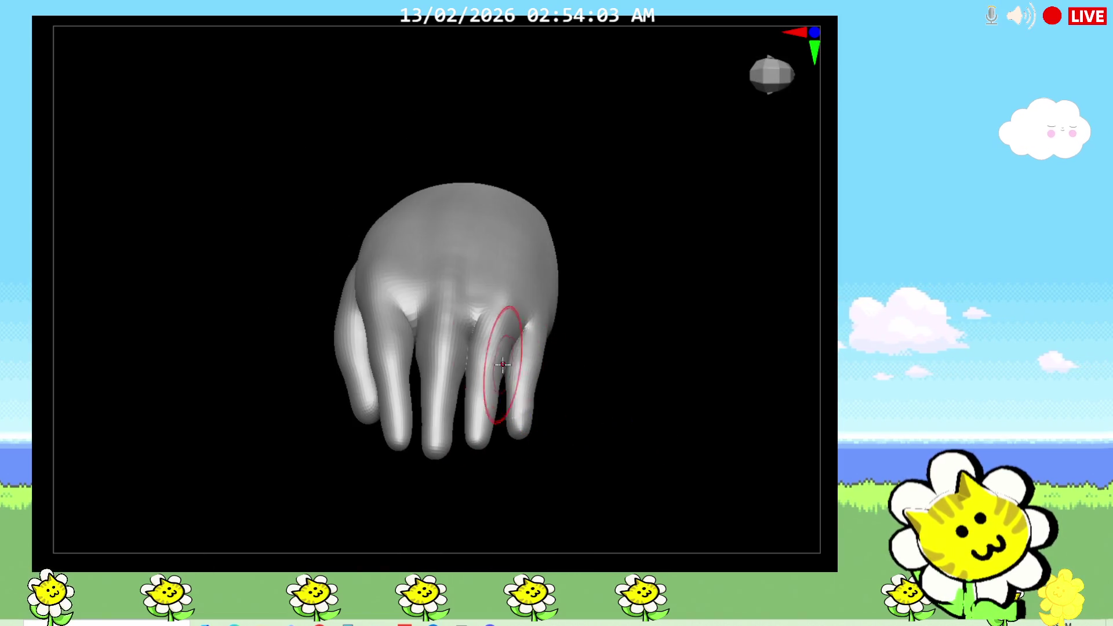
mouse_move(584, 321)
right_mouse_down()
mouse_move(621, 440)
mouse_move(603, 405)
right_mouse_up()
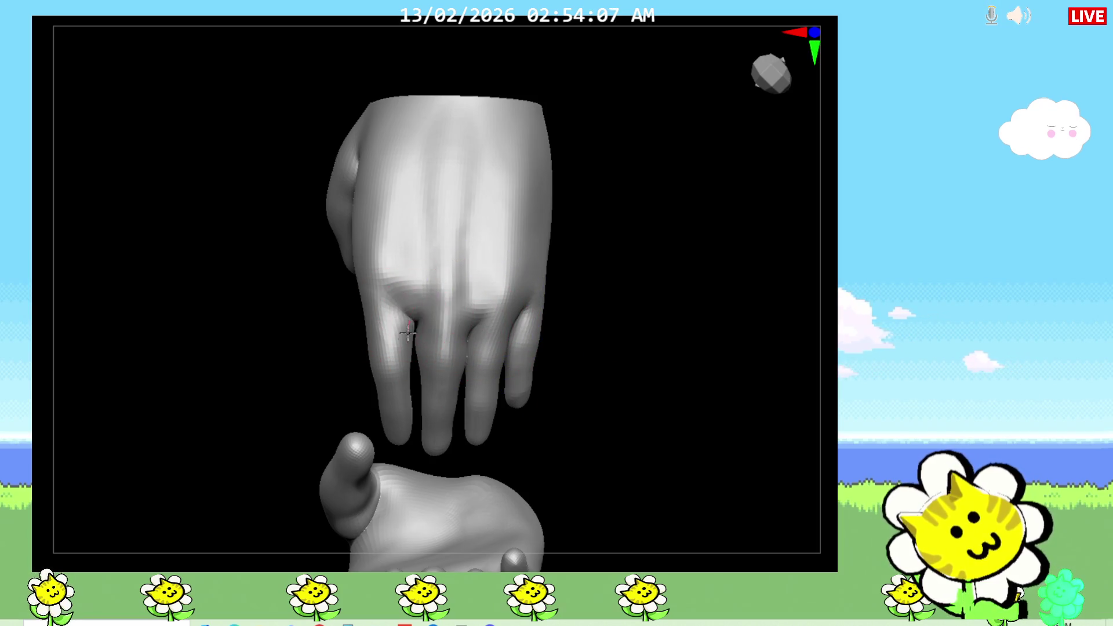
mouse_move(565, 335)
right_mouse_down()
mouse_move(586, 363)
mouse_move(35, 451)
right_mouse_up()
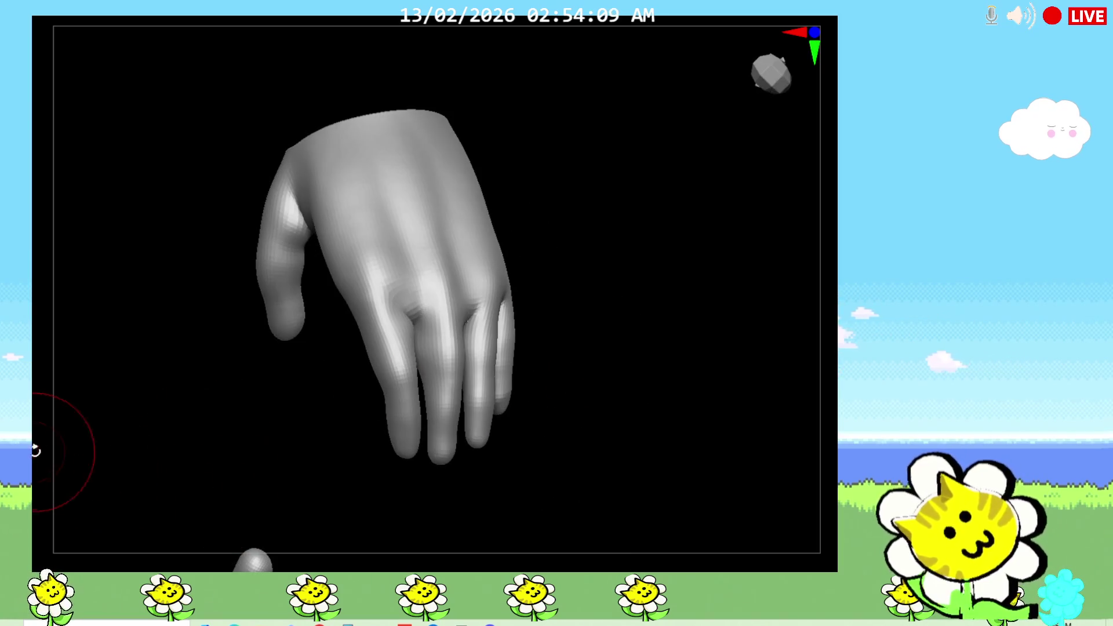
right_click_drag(385, 398, 492, 343)
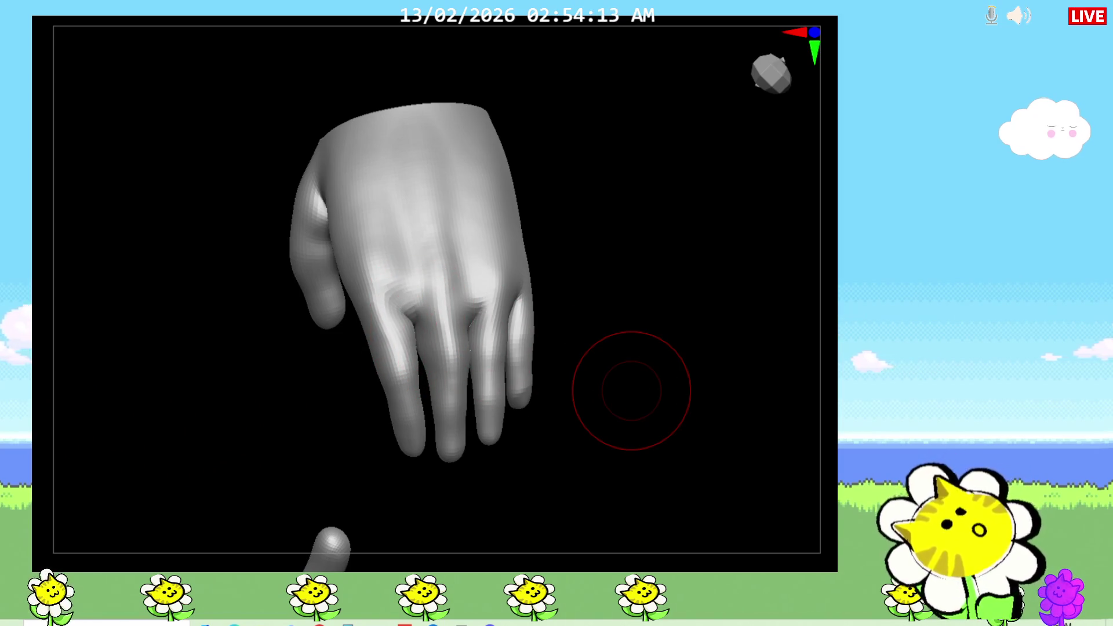
mouse_move(631, 390)
right_mouse_down()
mouse_move(609, 350)
mouse_move(707, 422)
mouse_move(686, 450)
right_mouse_up()
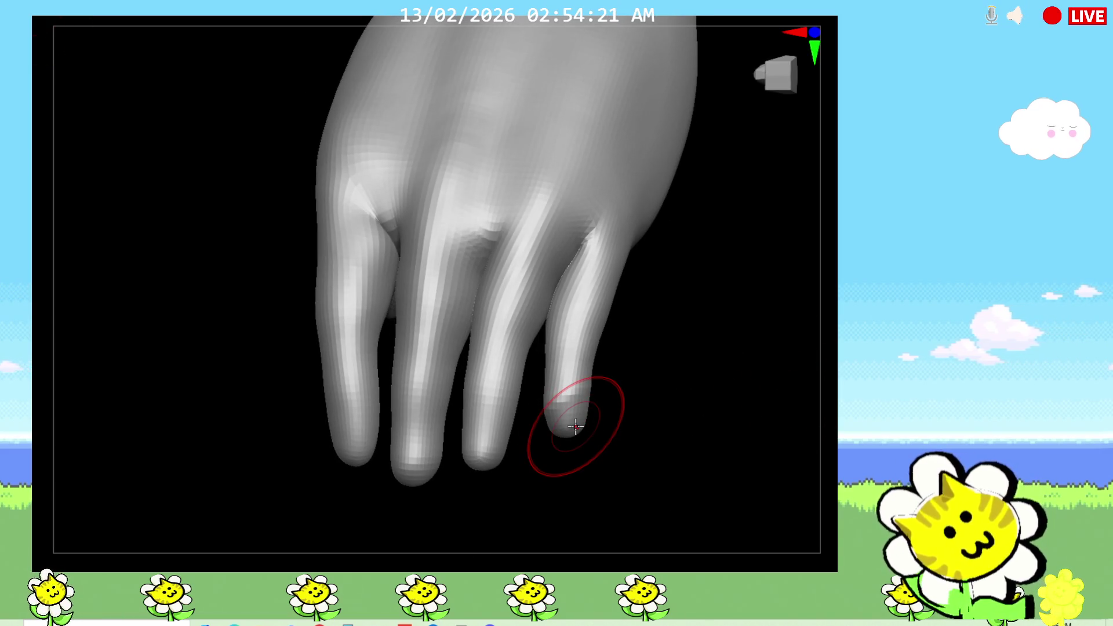
key("Tab")
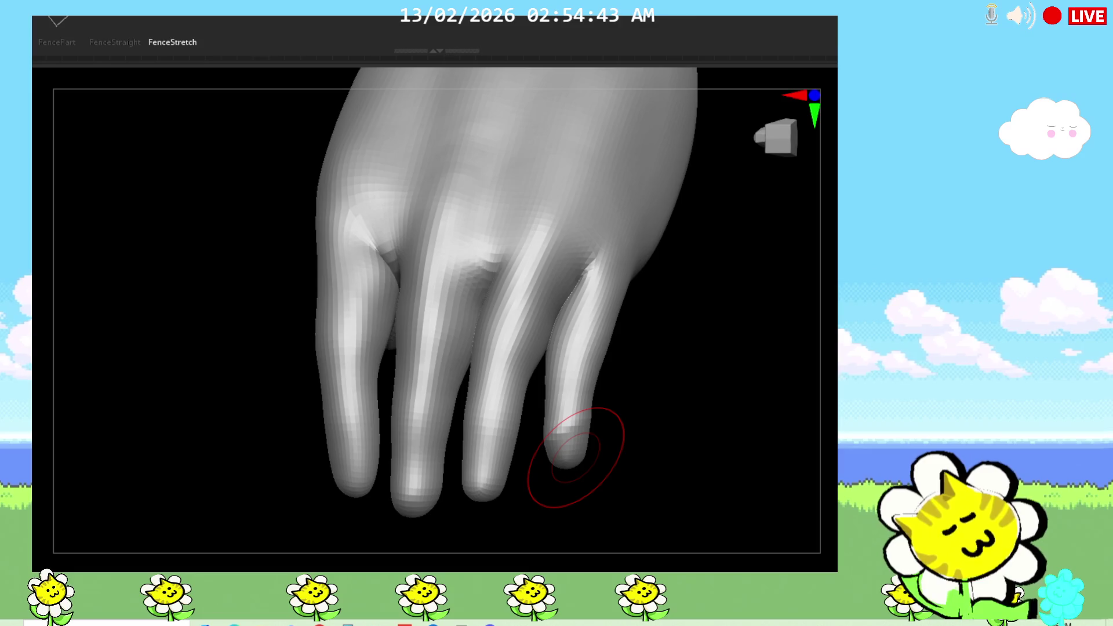
Switch to the Standard brush and raise bumps on the knuckles between the fingers.
key("Escape")
mouse_move(511, 213)
left_mouse_down()
mouse_move(442, 214)
mouse_move(423, 318)
mouse_move(464, 348)
mouse_move(479, 286)
left_mouse_up()
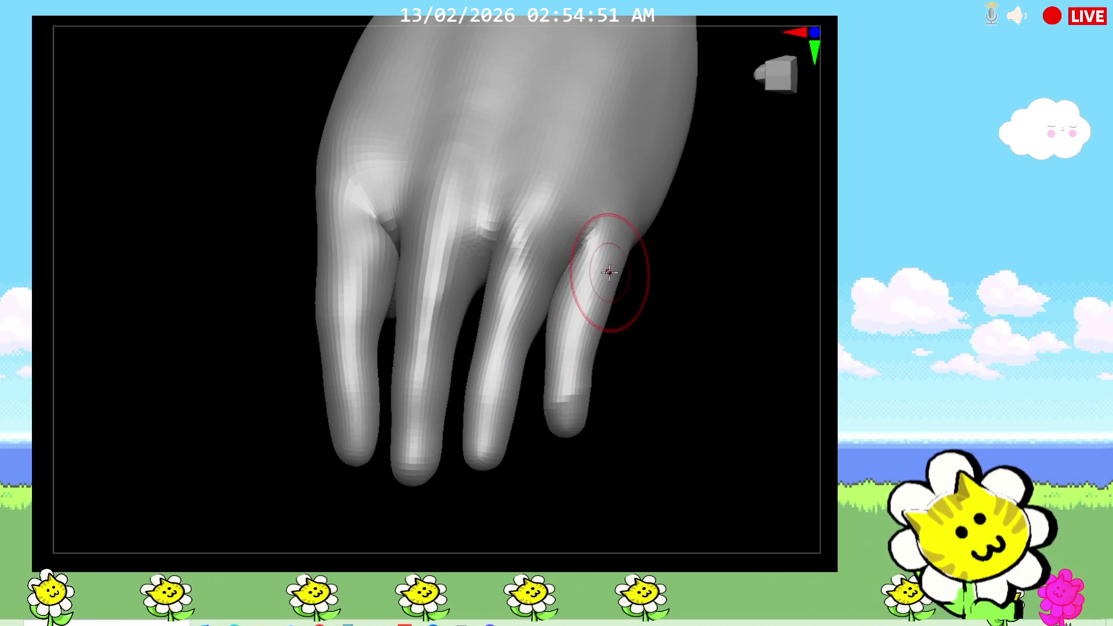
left_click_drag(694, 390, 835, 402)
left_click_drag(767, 404, 766, 417)
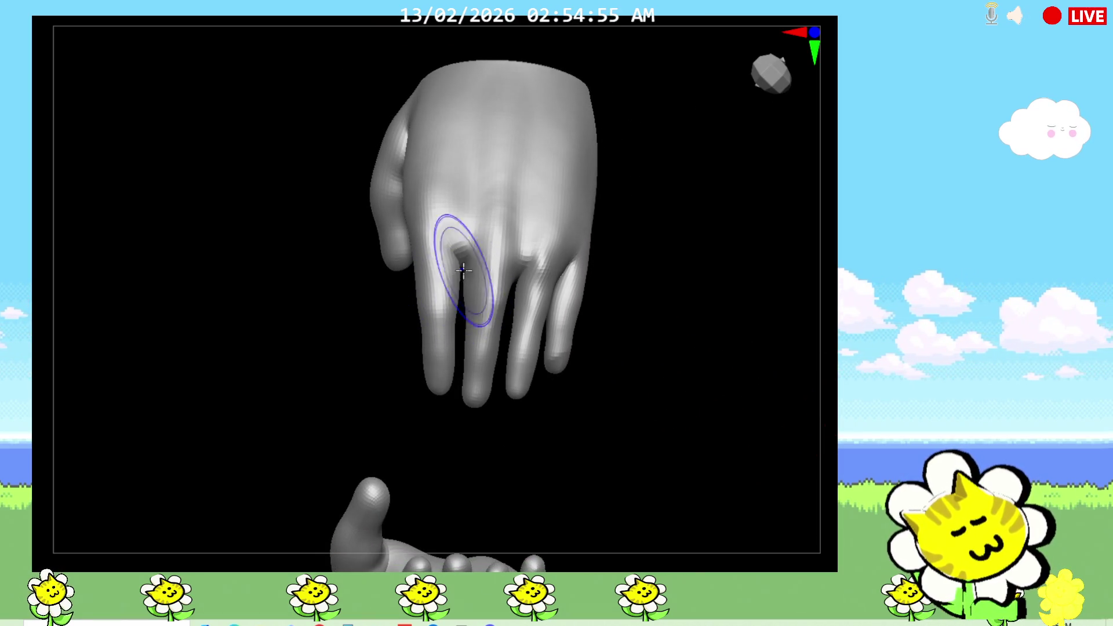
mouse_move(618, 389)
left_mouse_down()
mouse_move(614, 348)
mouse_move(611, 380)
mouse_move(656, 418)
mouse_move(665, 395)
mouse_move(632, 400)
mouse_move(32, 6)
left_mouse_up()
Zoom in on the hand, hide the top of the leftmost finger, then unhide the whole body.
left_click_drag(673, 421, 653, 416)
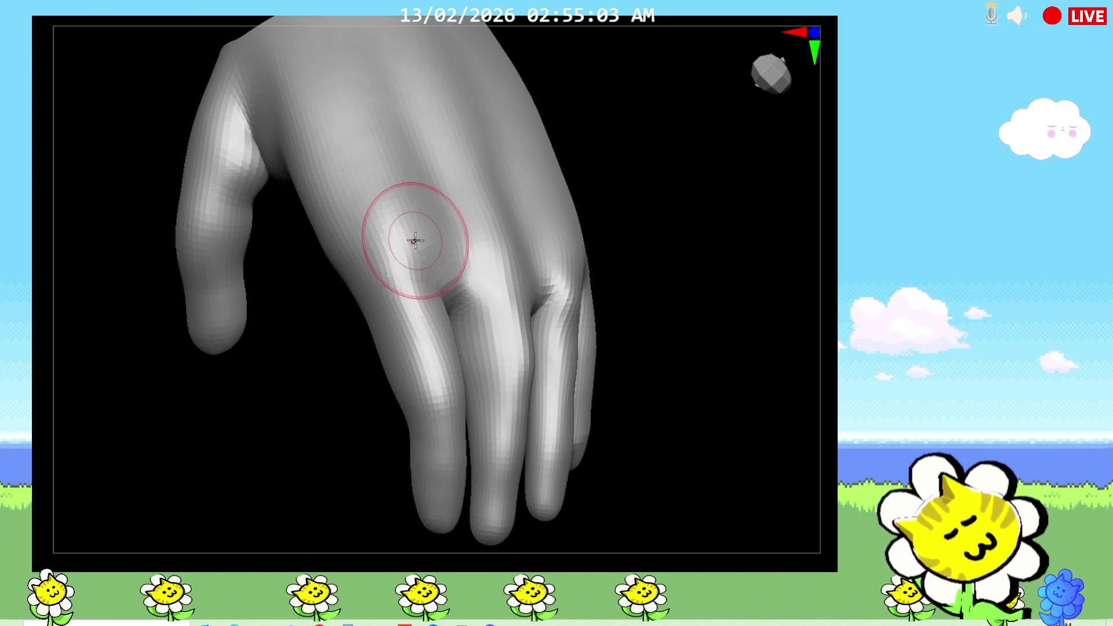
left_click_drag(627, 355, 671, 353)
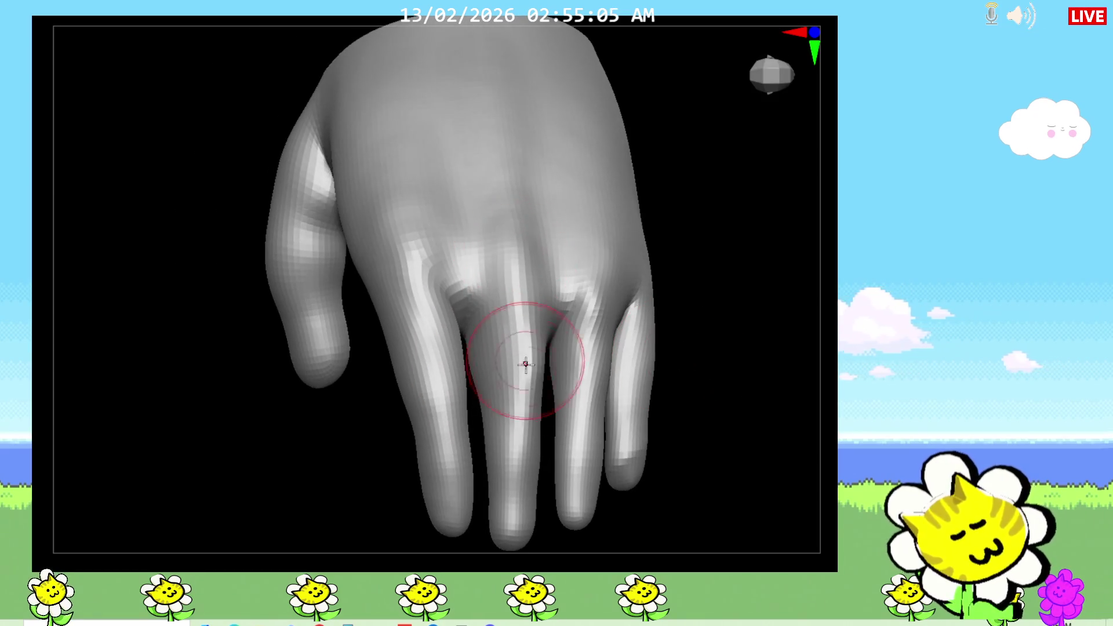
mouse_move(701, 402)
left_mouse_down()
mouse_move(580, 316)
mouse_move(733, 411)
mouse_move(745, 435)
mouse_move(547, 373)
mouse_move(507, 410)
mouse_move(626, 391)
left_mouse_up()
left_click_drag(832, 423, 35, 7)
mouse_move(646, 433)
left_mouse_down()
mouse_move(681, 447)
mouse_move(595, 407)
mouse_move(576, 385)
mouse_move(641, 368)
mouse_move(634, 355)
mouse_move(661, 348)
mouse_move(696, 343)
mouse_move(703, 359)
mouse_move(686, 356)
left_mouse_up()
left_click_drag(356, 373, 356, 390)
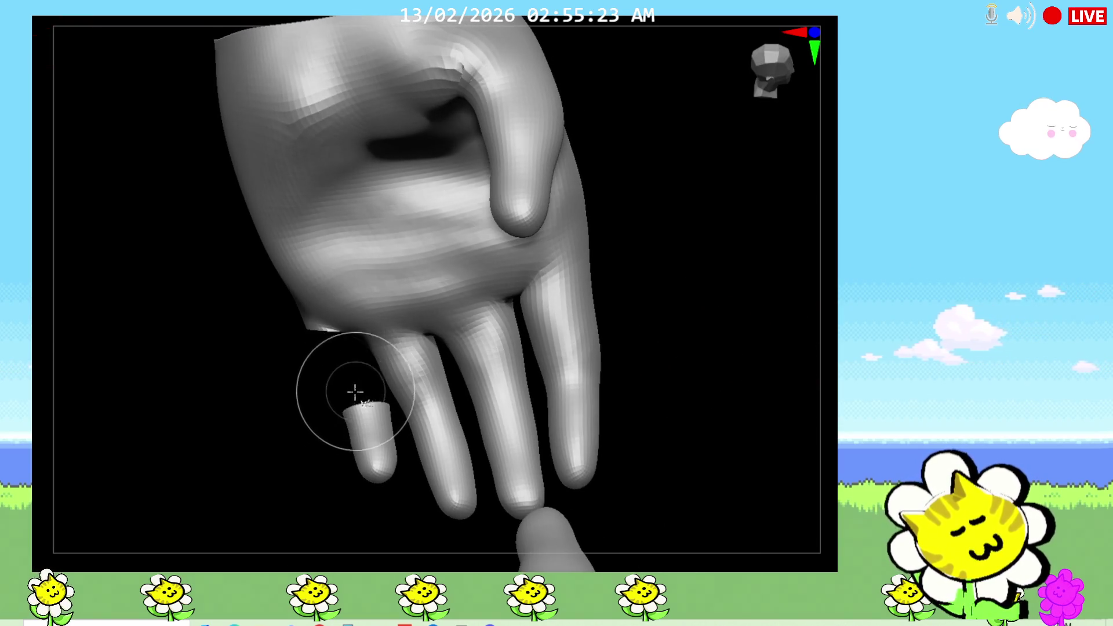
left_click(302, 480, "ctrl+shift")
mouse_move(696, 450)
left_mouse_down()
mouse_move(587, 452)
mouse_move(781, 406)
mouse_move(701, 375)
mouse_move(641, 467)
mouse_move(579, 440)
left_mouse_up()
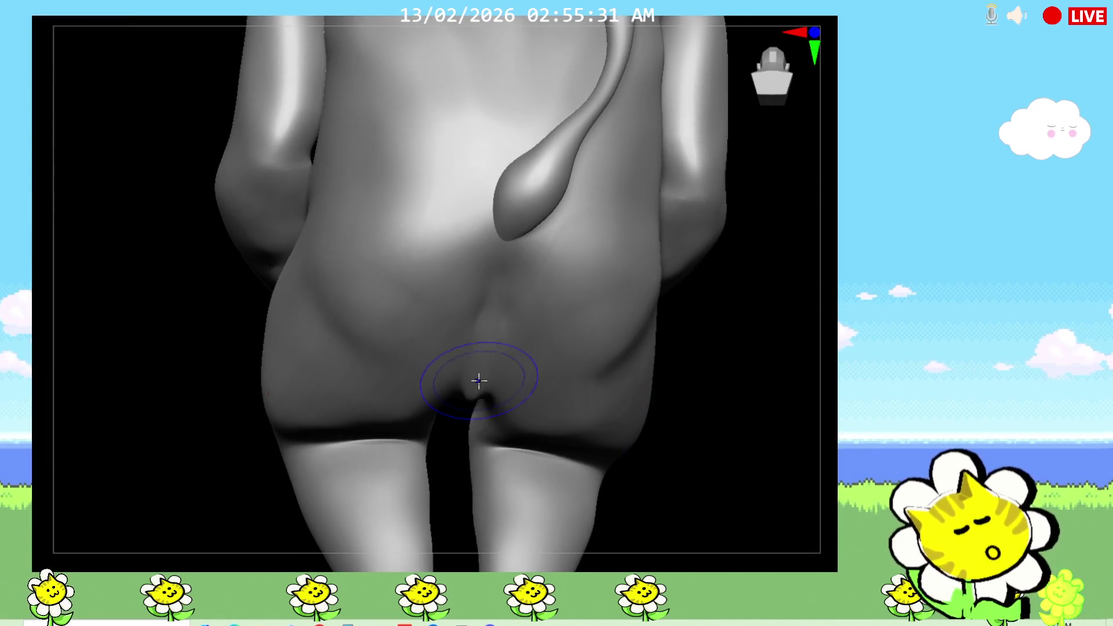
mouse_move(701, 450)
left_mouse_down()
mouse_move(743, 453)
mouse_move(721, 450)
left_mouse_up()
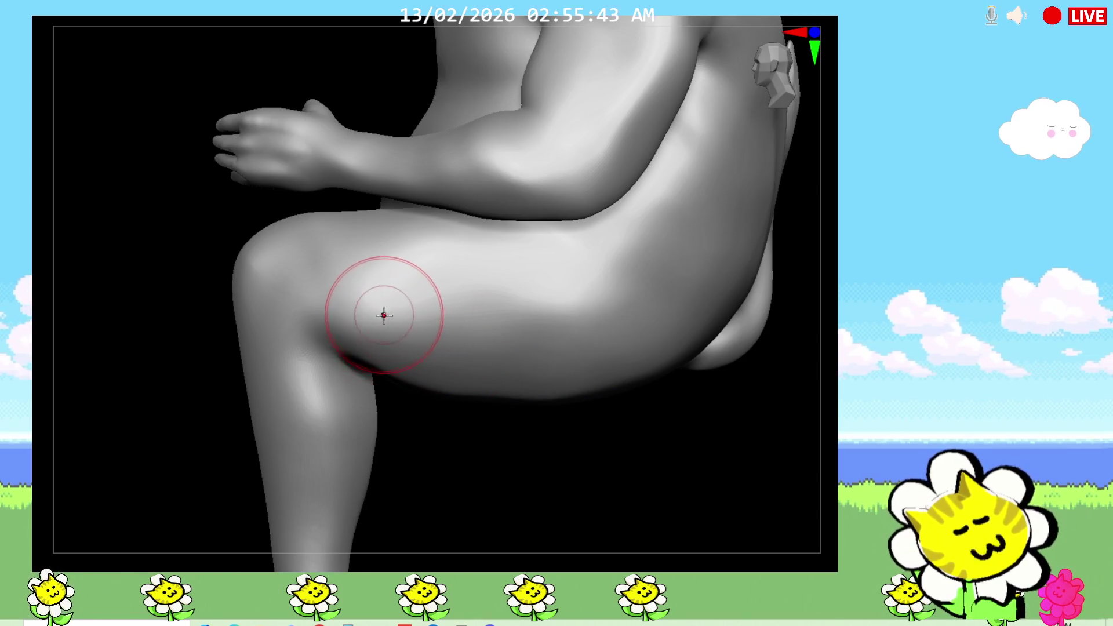
mouse_move(534, 460)
left_mouse_down()
mouse_move(553, 487)
mouse_move(447, 323)
left_mouse_up()
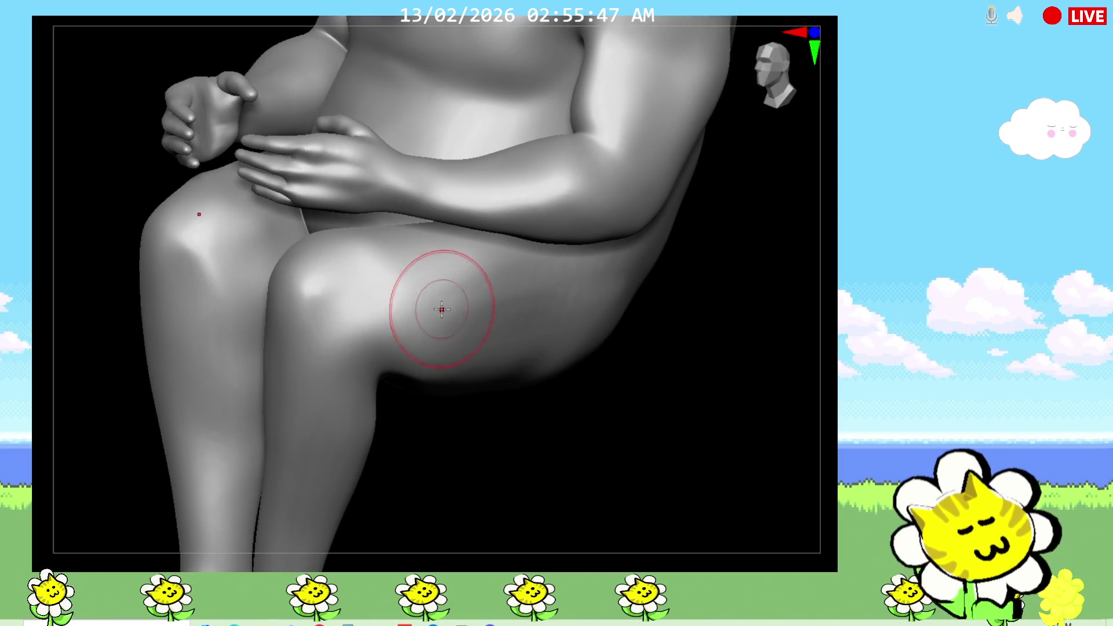
mouse_move(577, 403)
left_mouse_down()
mouse_move(591, 413)
mouse_move(597, 351)
left_mouse_up()
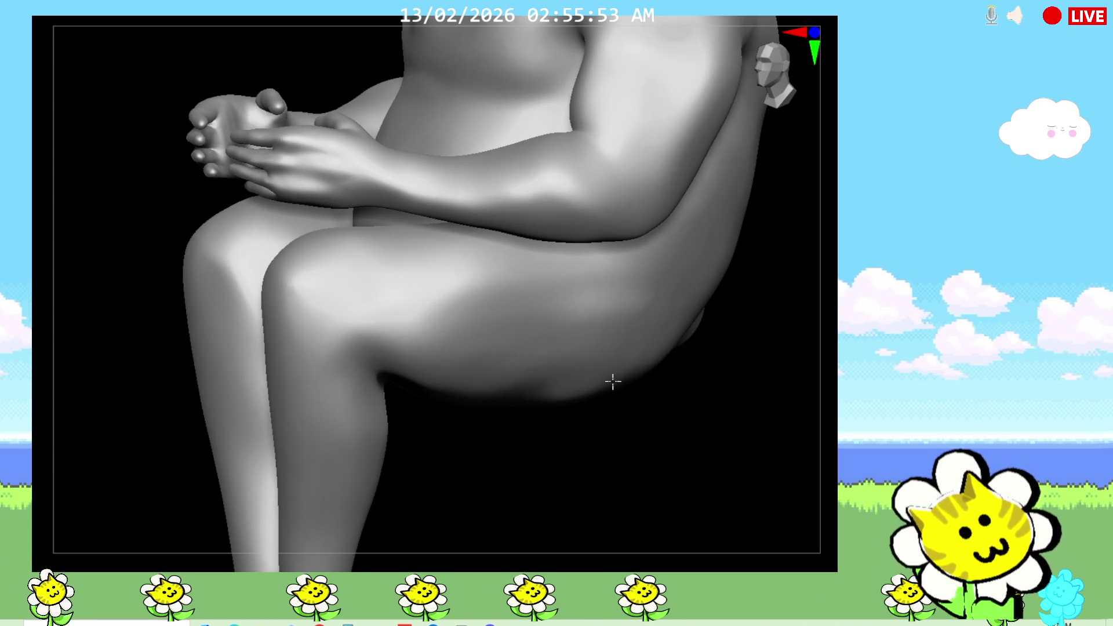
mouse_move(650, 417)
left_mouse_down()
mouse_move(686, 437)
mouse_move(697, 410)
left_mouse_up()
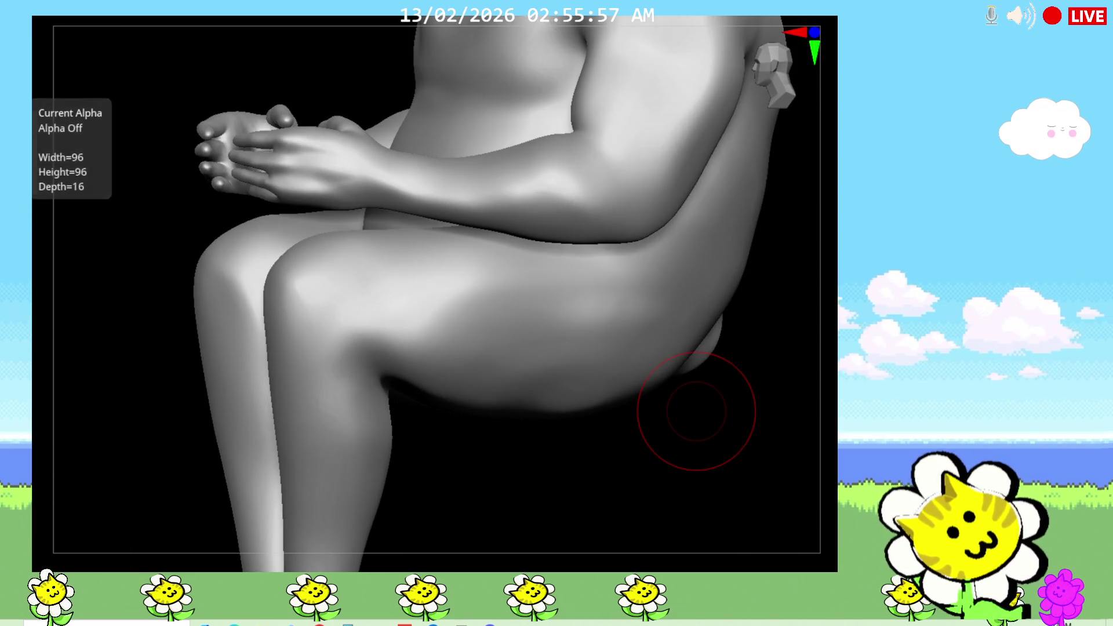
left_click(28, 122)
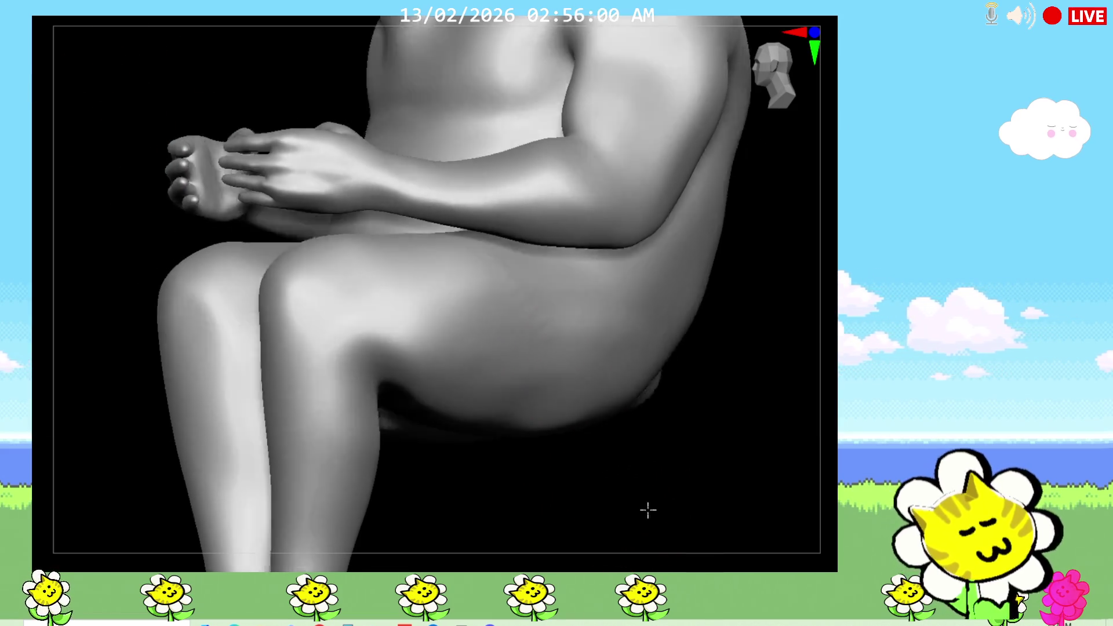
left_click_drag(648, 511, 534, 366)
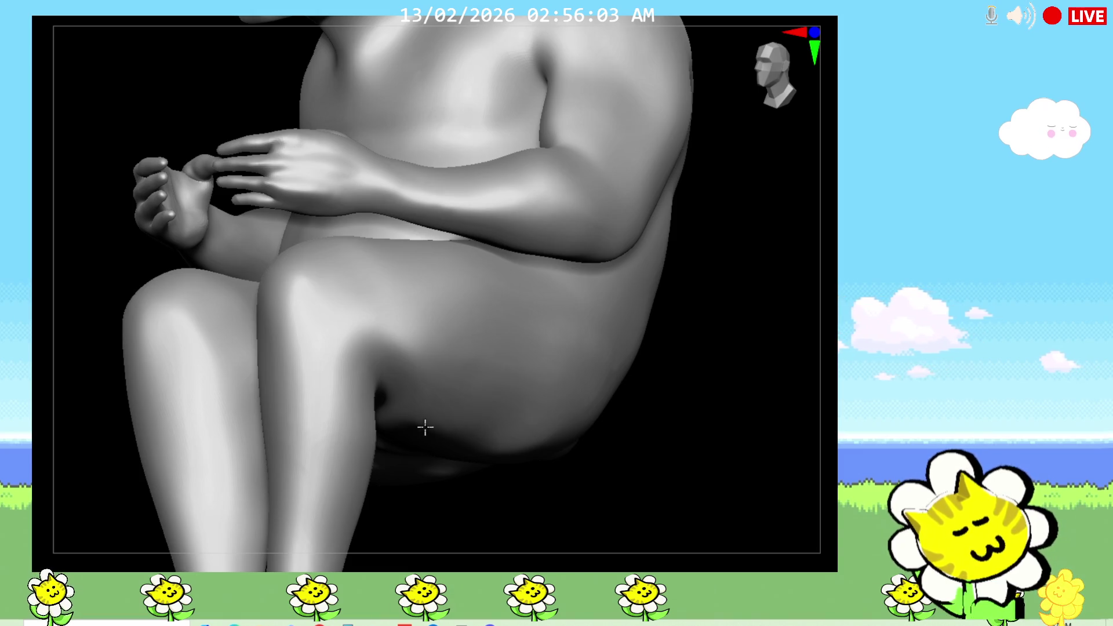
mouse_move(637, 474)
left_mouse_down()
mouse_move(599, 504)
mouse_move(632, 515)
mouse_move(586, 440)
mouse_move(513, 419)
left_mouse_up()
left_click_drag(607, 409, 617, 454)
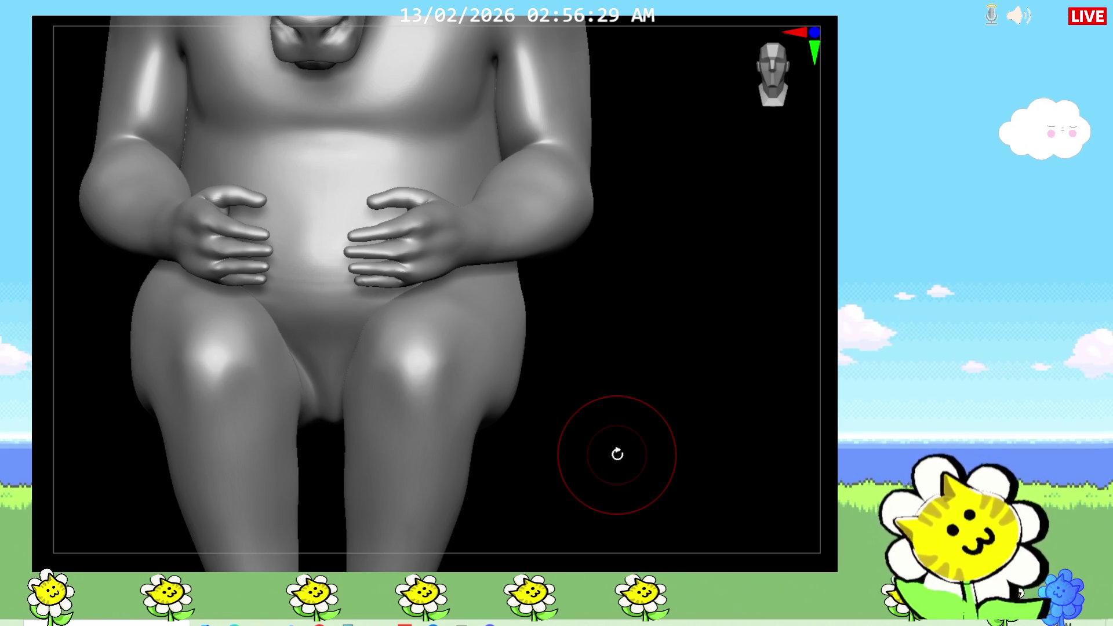
Sculpt both knees symmetrically with the Standard brush, then frame and orbit to check them.
mouse_move(418, 348)
left_mouse_down()
mouse_move(393, 367)
mouse_move(428, 388)
mouse_move(398, 447)
mouse_move(405, 367)
mouse_move(390, 428)
mouse_move(415, 354)
mouse_move(444, 366)
mouse_move(428, 390)
mouse_move(410, 368)
mouse_move(415, 398)
mouse_move(481, 371)
left_mouse_up()
mouse_move(525, 400)
left_mouse_down()
mouse_move(566, 419)
mouse_move(446, 409)
mouse_move(560, 409)
left_mouse_up()
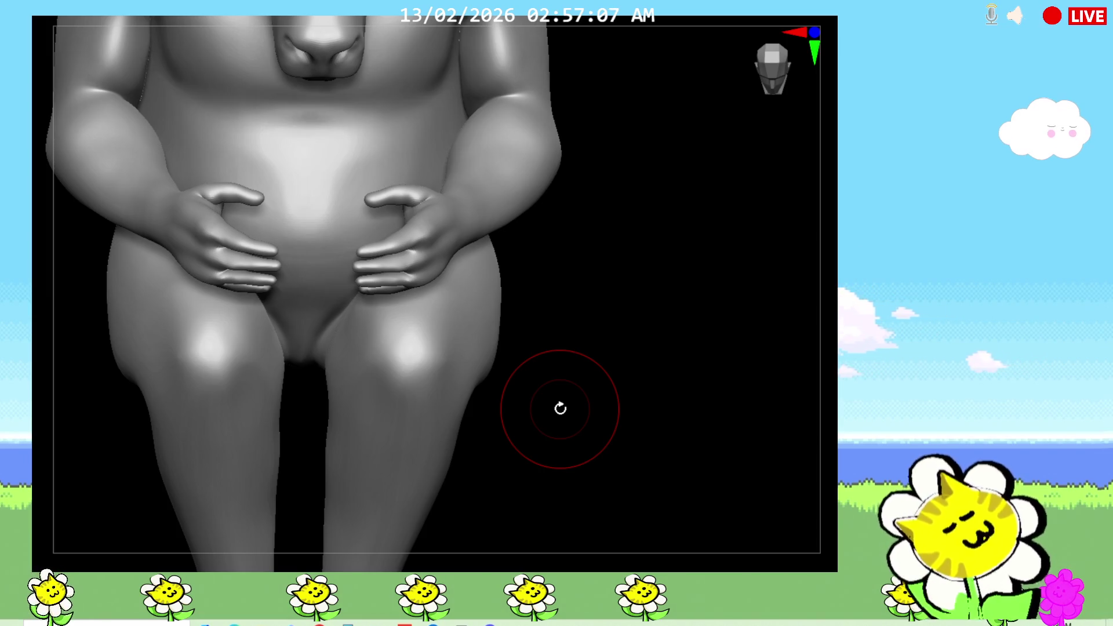
mouse_move(561, 409)
left_mouse_down()
mouse_move(539, 388)
mouse_move(649, 393)
mouse_move(669, 367)
mouse_move(684, 384)
mouse_move(685, 355)
mouse_move(820, 409)
mouse_move(820, 385)
mouse_move(614, 386)
left_mouse_up()
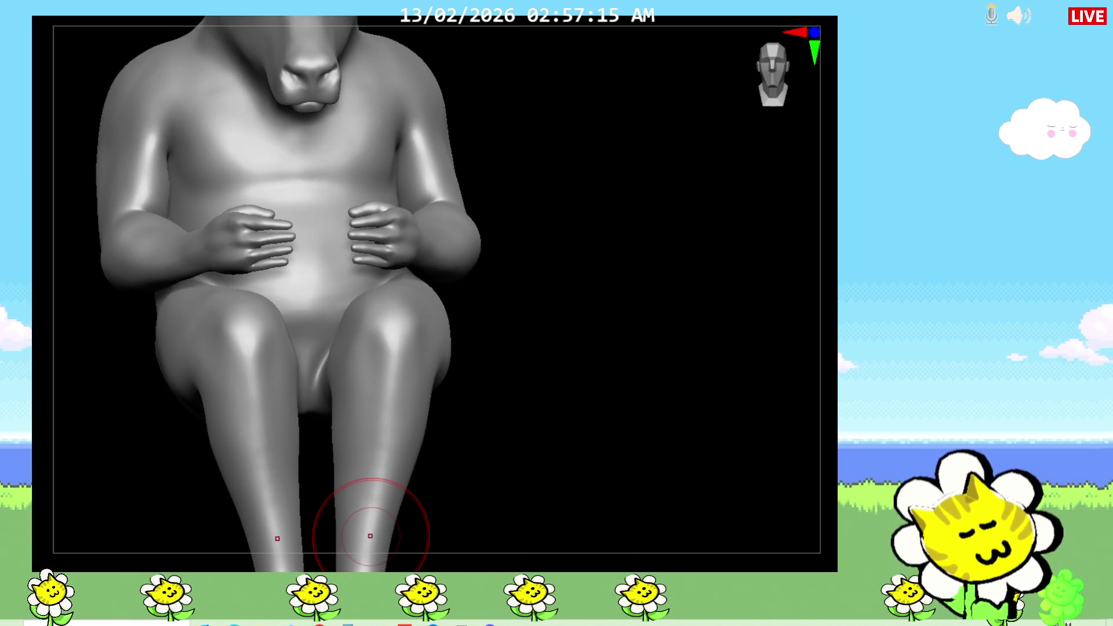
key("f")
left_click_drag(691, 393, 536, 362)
left_click_drag(402, 267, 574, 413)
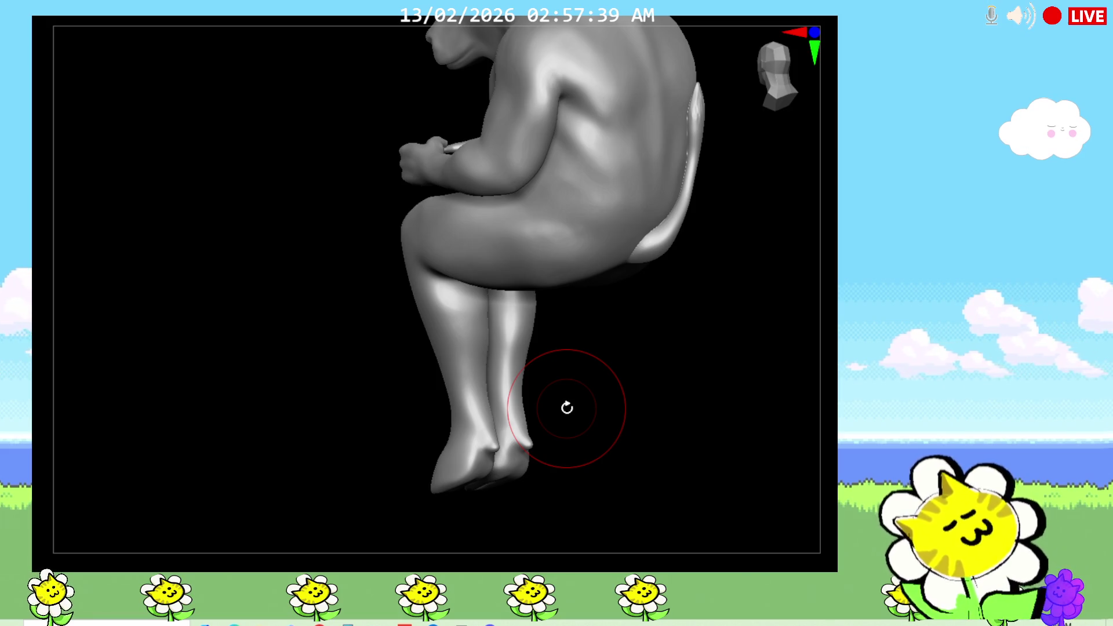
Orbit around the figure and zoom out to a full side view of the seated character.
left_click_drag(567, 408, 748, 398)
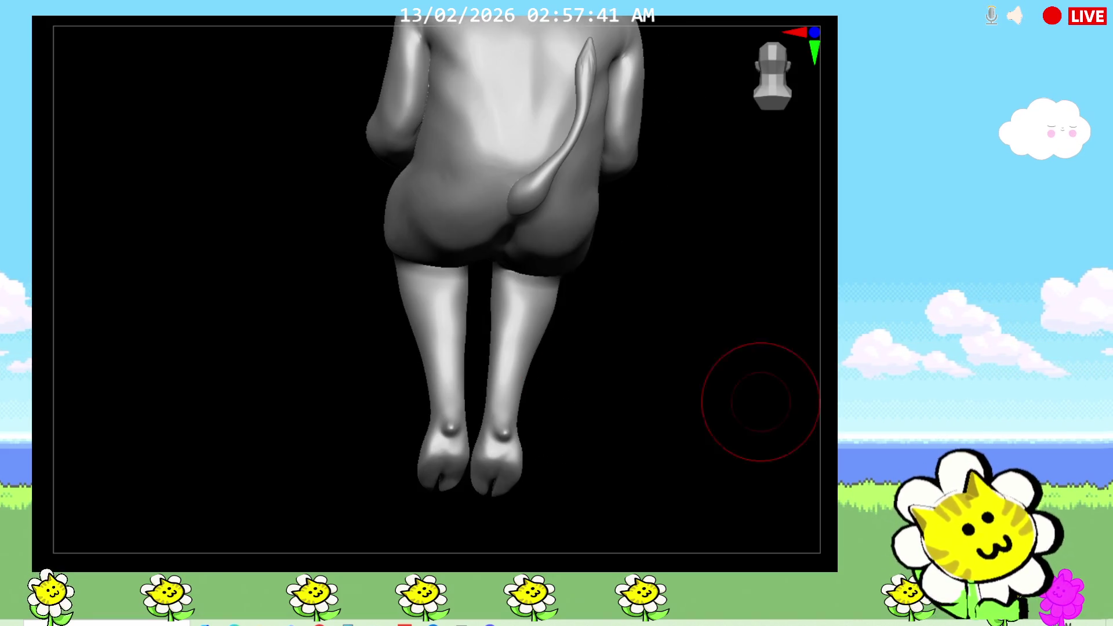
left_click_drag(611, 281, 669, 335)
mouse_move(600, 371)
left_mouse_down()
mouse_move(603, 393)
mouse_move(627, 388)
mouse_move(604, 478)
mouse_move(604, 400)
mouse_move(548, 321)
left_mouse_up()
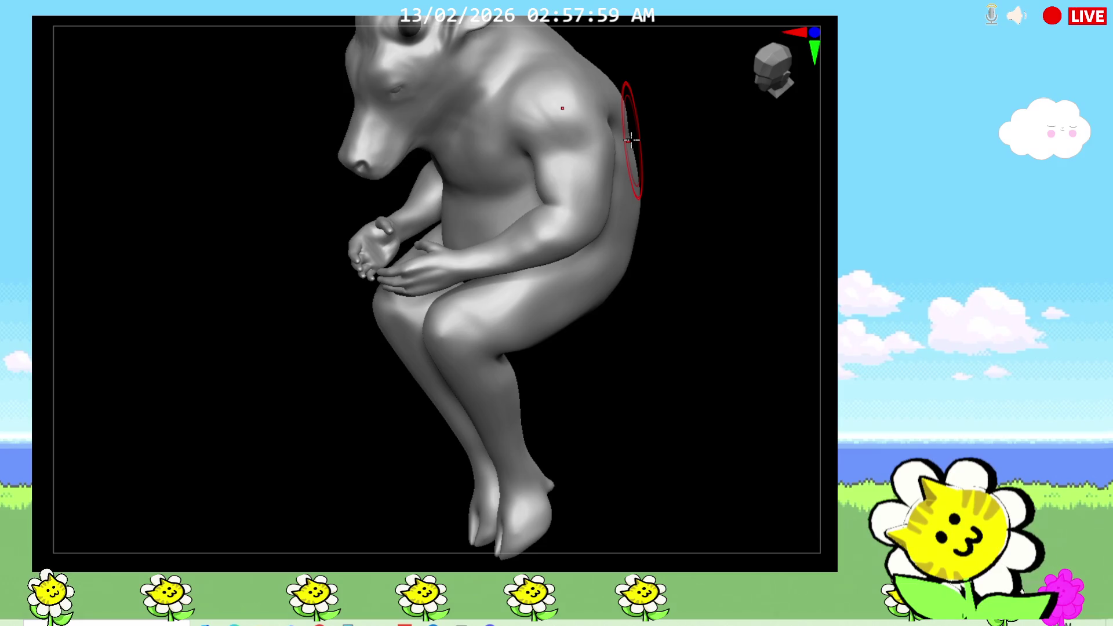
scroll(631, 139, "down", 5)
mouse_move(707, 406)
left_mouse_down()
mouse_move(725, 427)
mouse_move(748, 410)
mouse_move(777, 454)
mouse_move(809, 452)
left_mouse_up()
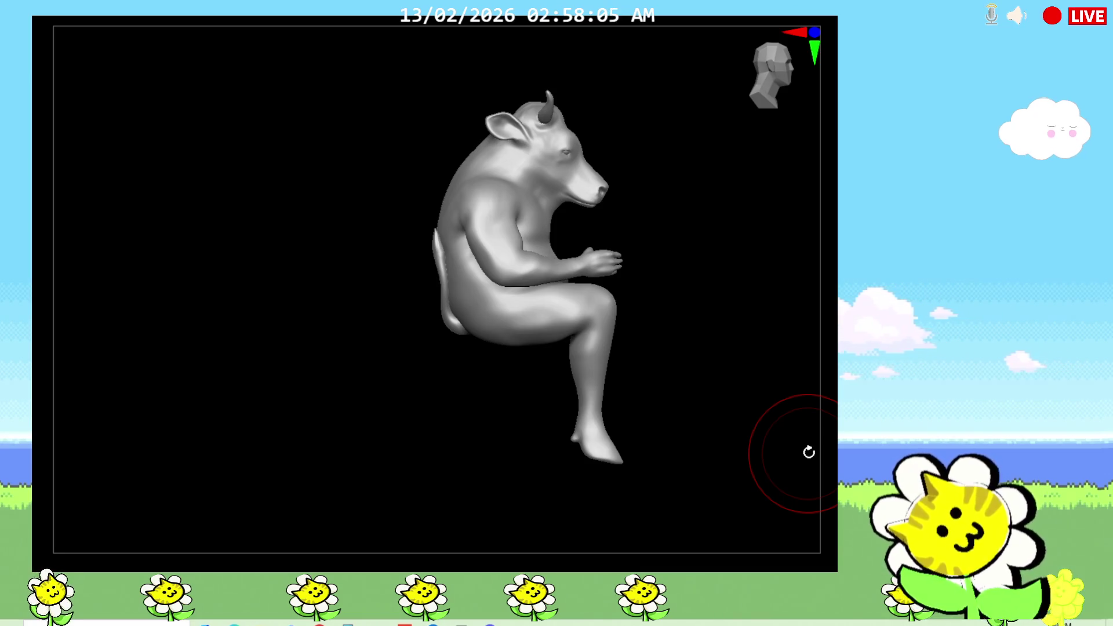
Orbit the figure to view its broad back and the long tail curving past the hips.
mouse_move(808, 454)
left_mouse_down()
mouse_move(811, 441)
mouse_move(768, 450)
mouse_move(765, 437)
mouse_move(735, 488)
mouse_move(755, 458)
mouse_move(758, 475)
mouse_move(744, 414)
mouse_move(713, 450)
mouse_move(629, 464)
mouse_move(820, 403)
mouse_move(706, 425)
mouse_move(668, 420)
mouse_move(611, 460)
mouse_move(728, 454)
left_mouse_up()
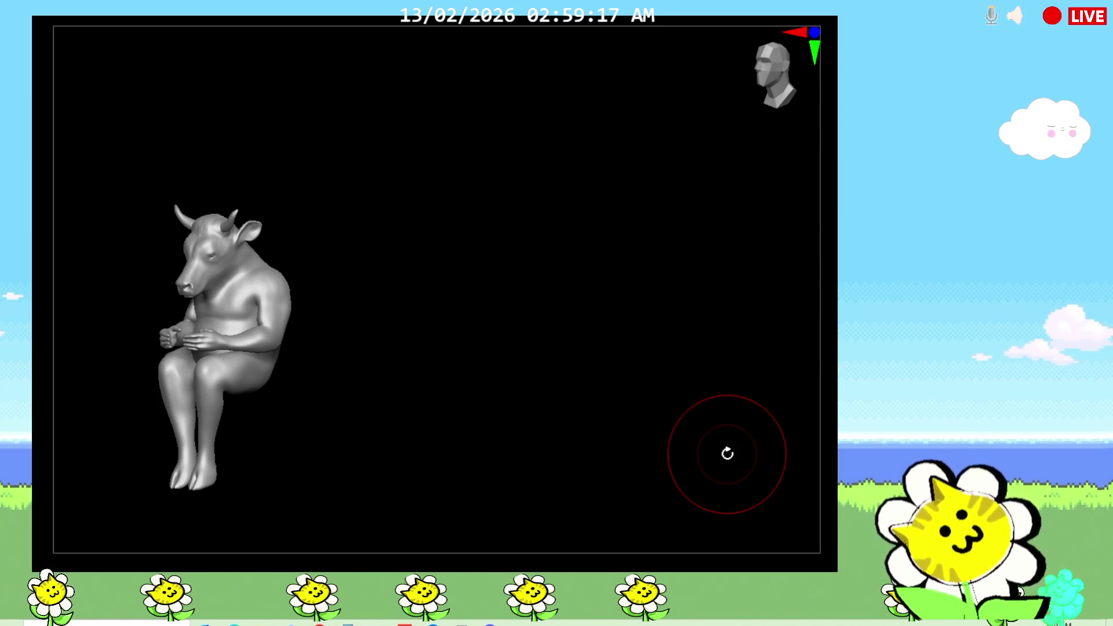
mouse_move(727, 453)
left_mouse_down()
mouse_move(454, 380)
mouse_move(418, 390)
mouse_move(429, 417)
mouse_move(410, 423)
mouse_move(835, 417)
mouse_move(835, 371)
mouse_move(598, 427)
mouse_move(644, 319)
mouse_move(668, 374)
mouse_move(713, 378)
mouse_move(621, 427)
mouse_move(667, 406)
mouse_move(728, 422)
mouse_move(676, 450)
mouse_move(651, 480)
mouse_move(644, 520)
mouse_move(679, 486)
mouse_move(667, 447)
left_mouse_up()
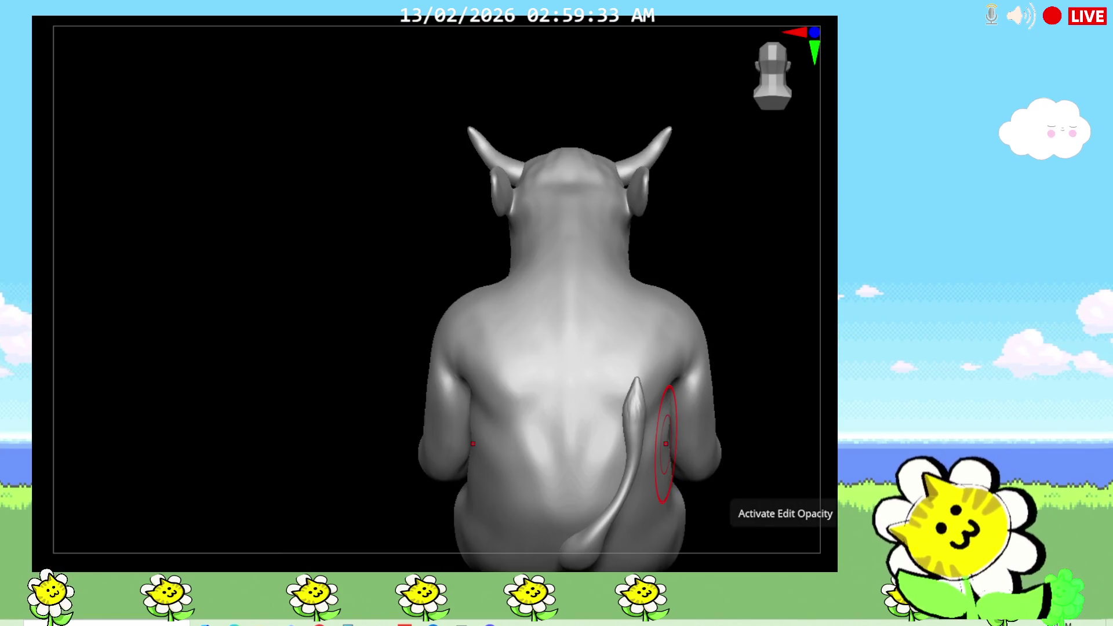
Isolate the tail, body and arm polygroups in turn to inspect the tail from several angles.
mouse_move(829, 419)
left_mouse_down()
mouse_move(725, 400)
mouse_move(781, 355)
left_mouse_up()
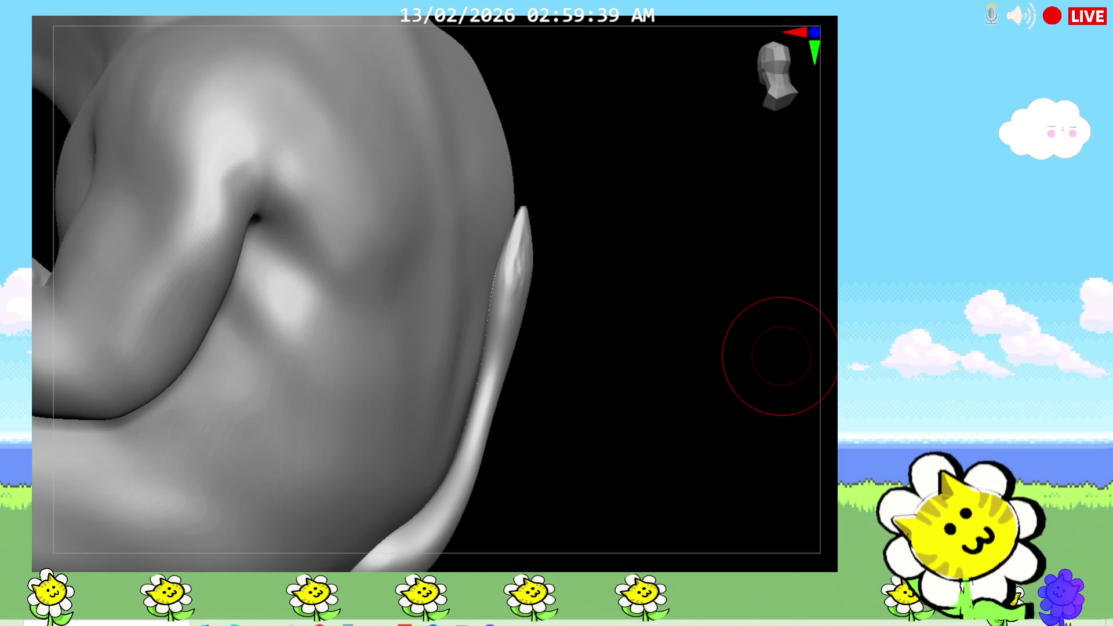
left_click(525, 293, "ctrl+shift")
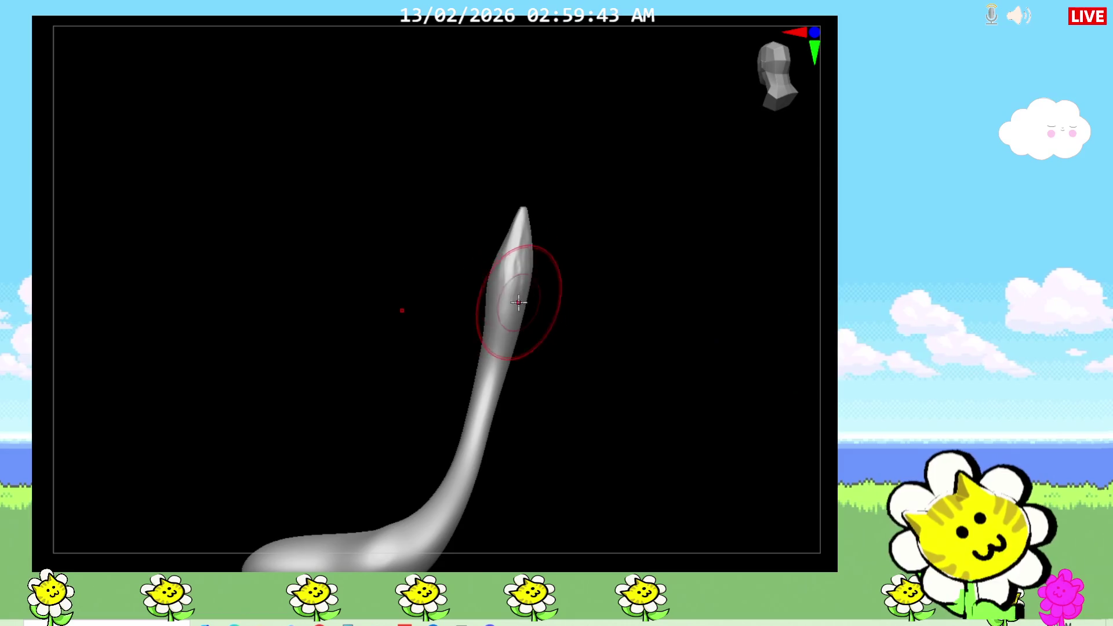
mouse_move(528, 259)
left_mouse_down()
mouse_move(522, 169)
mouse_move(562, 315)
left_mouse_up()
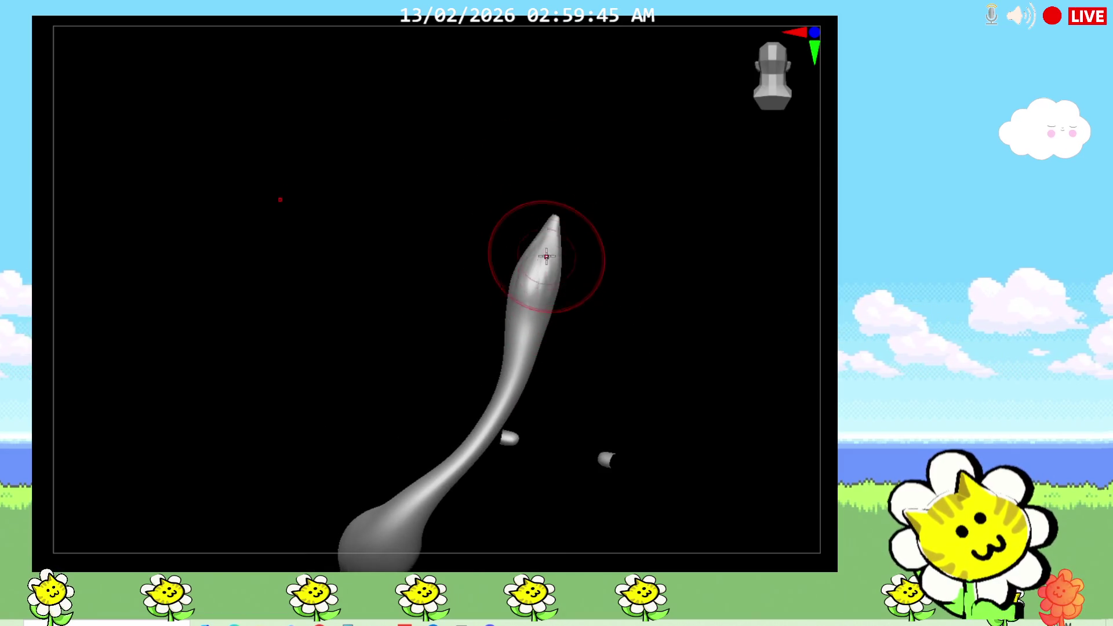
mouse_move(557, 249)
left_mouse_down()
mouse_move(619, 365)
mouse_move(642, 363)
left_mouse_up()
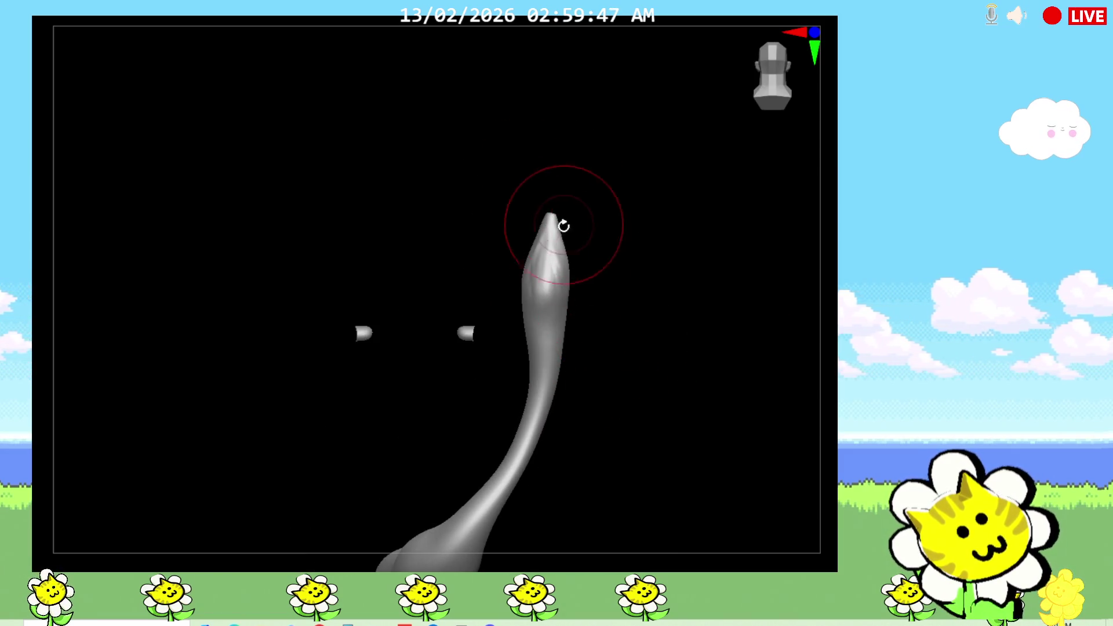
mouse_move(556, 232)
left_mouse_down()
mouse_move(597, 323)
mouse_move(607, 285)
left_mouse_up()
left_click(656, 320, "ctrl+shift")
mouse_move(685, 373)
left_mouse_down()
mouse_move(711, 318)
mouse_move(667, 290)
left_mouse_up()
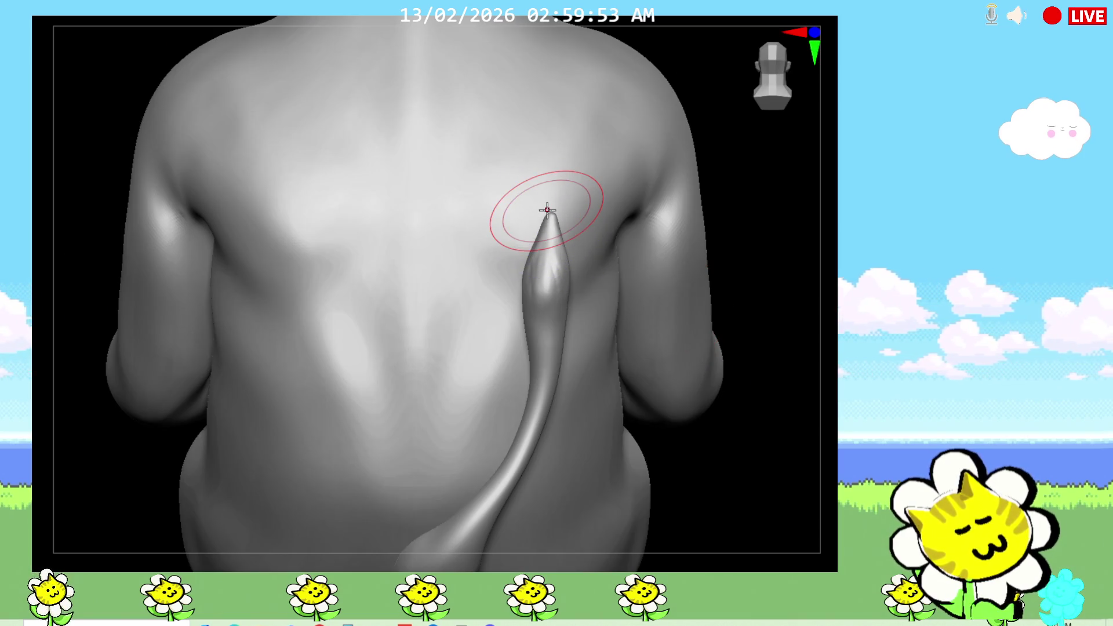
left_click_drag(698, 414, 728, 400)
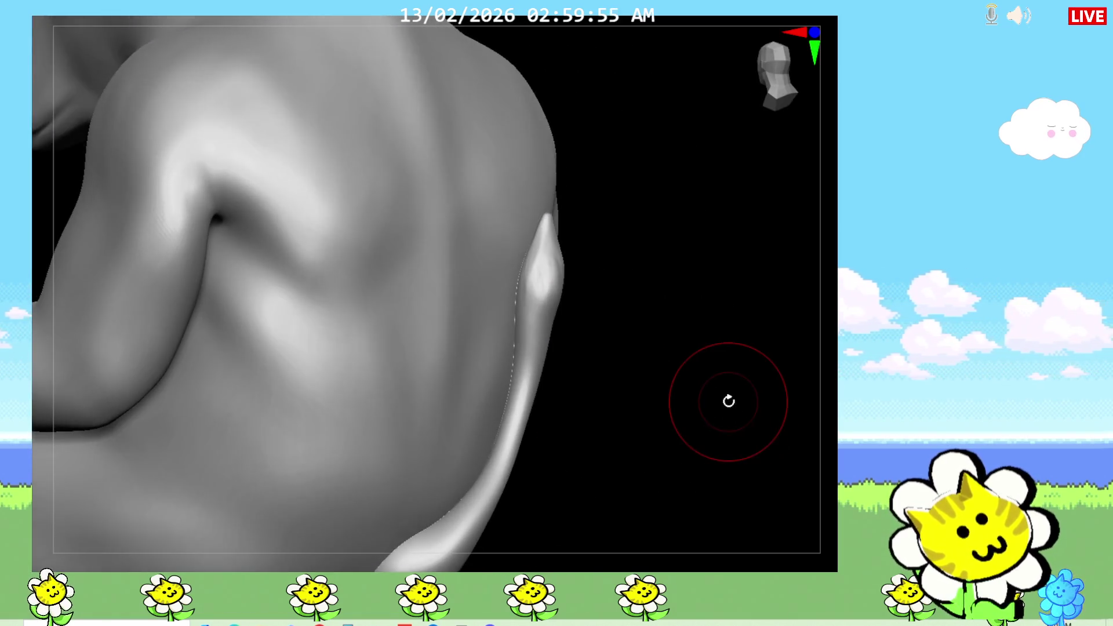
left_click(470, 428, "ctrl+shift")
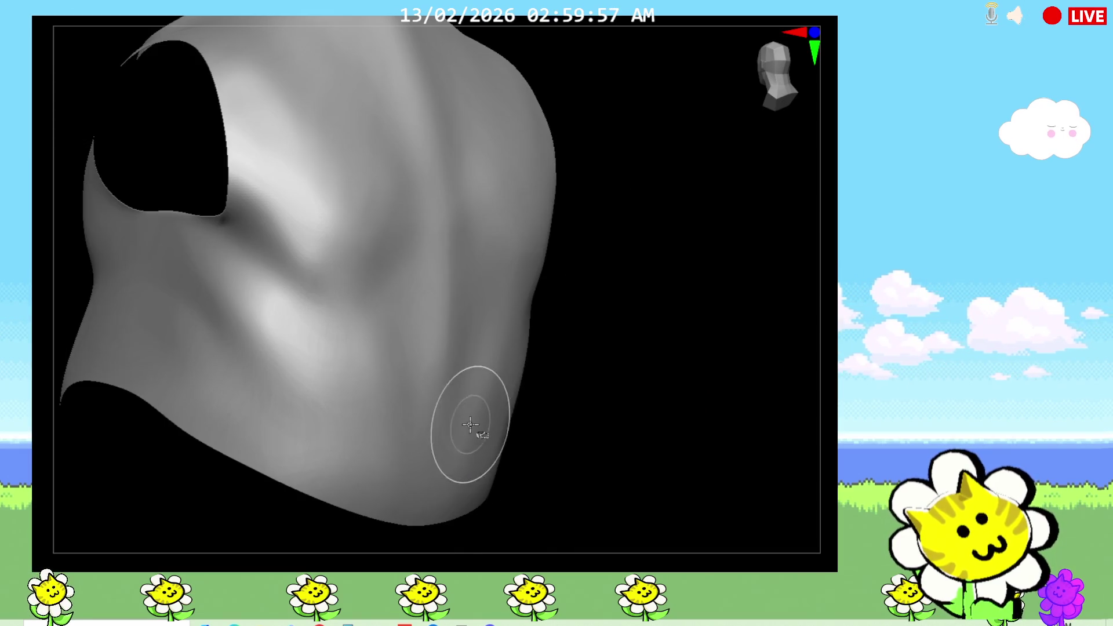
left_click(609, 418, "ctrl+shift")
left_click_drag(609, 418, 480, 348)
left_click(415, 327, "ctrl+alt+shift")
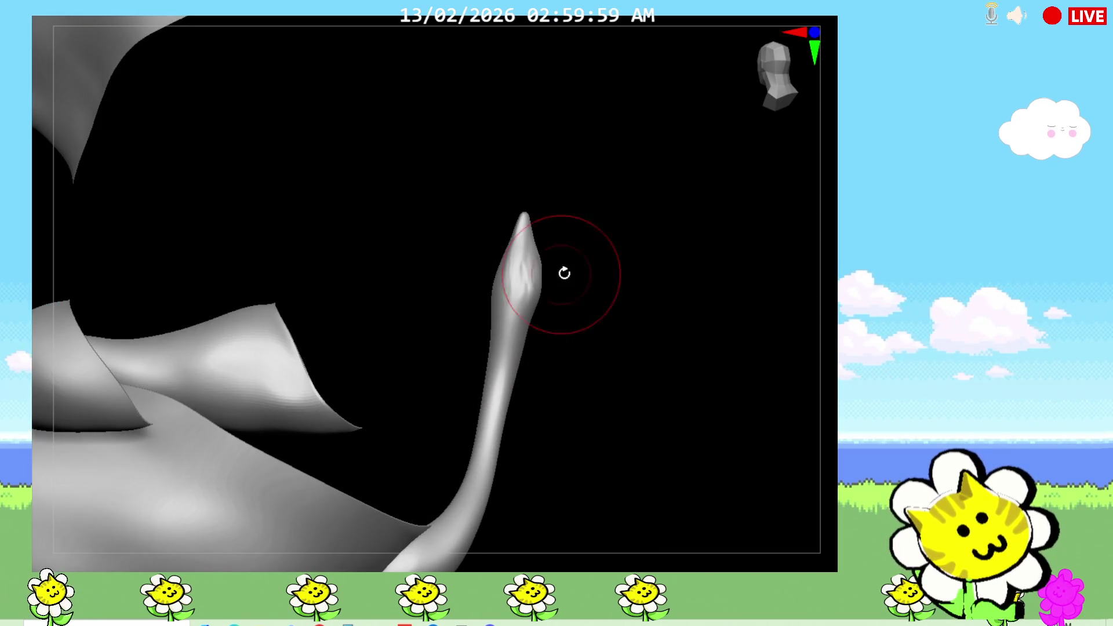
Try a first gradient mask across the tail, then undo and clear it.
left_click_drag(485, 149, 502, 449, "ctrl")
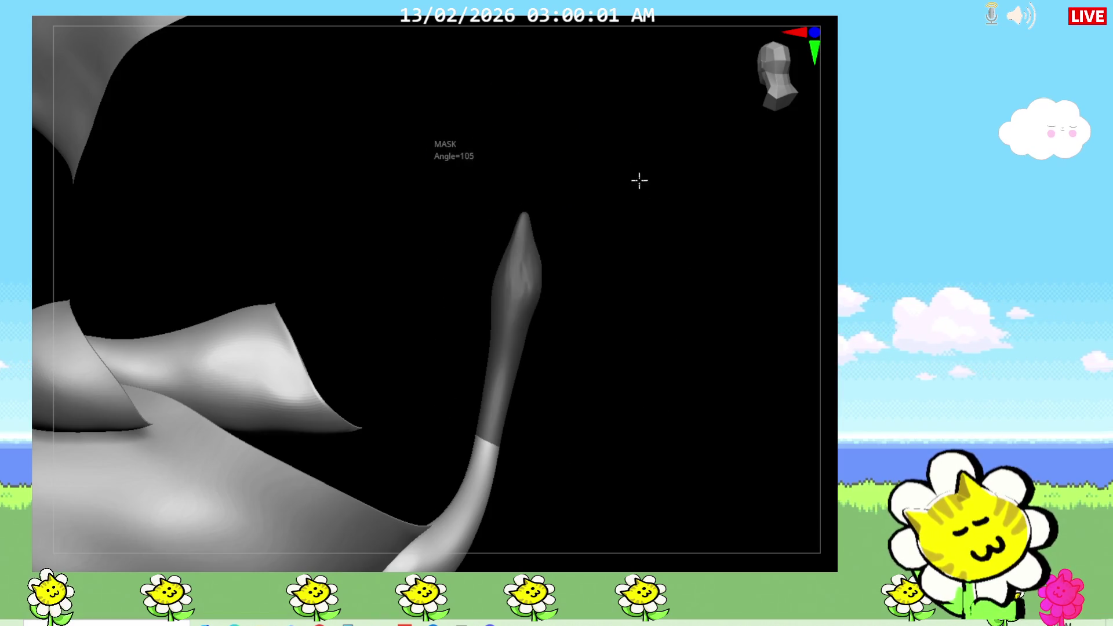
left_click(517, 368, "ctrl+alt+shift")
key("ctrl+z")
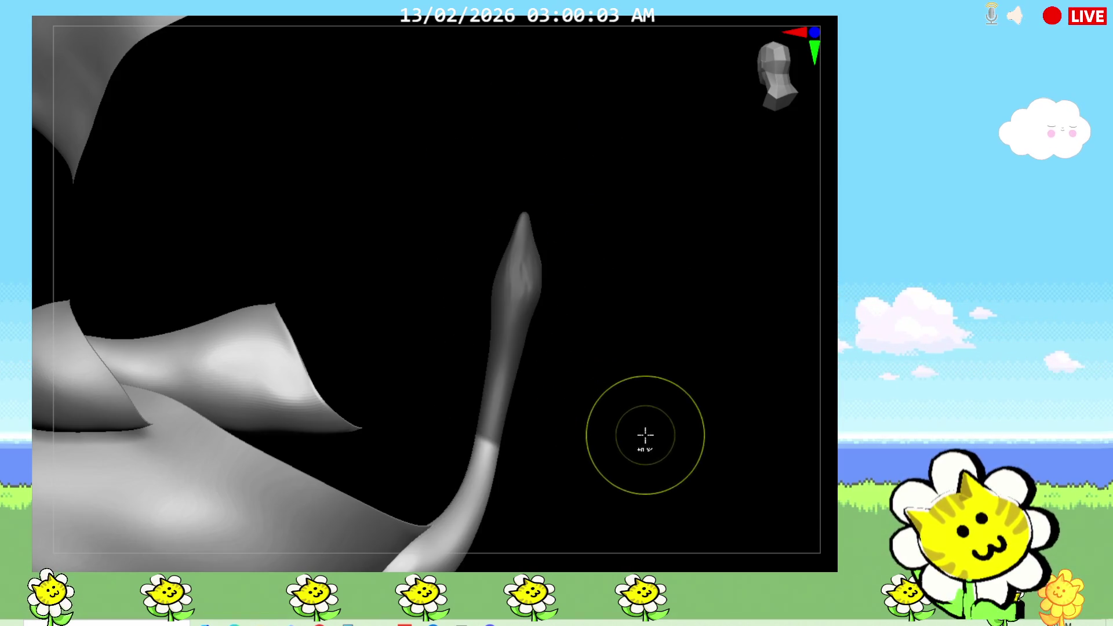
key("ctrl+z")
key("ctrl+z")
left_click(665, 448, "ctrl")
left_click_drag(666, 447, 646, 447, "ctrl")
Gradient-mask the body and lower tail and invert it so the upper tail is free.
left_click(448, 378, "ctrl+shift")
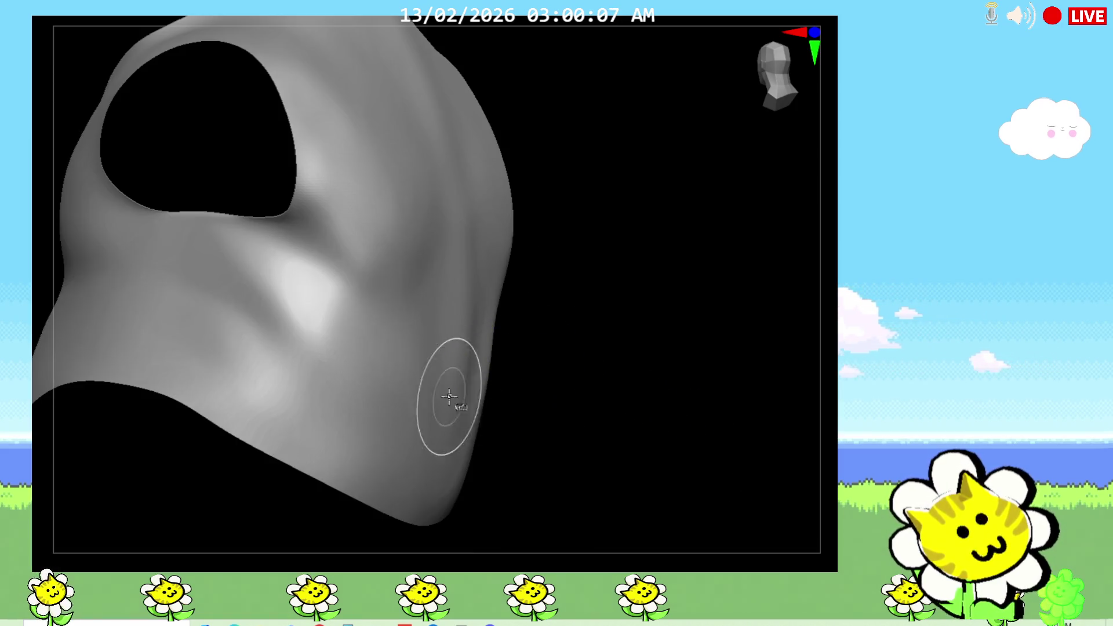
left_click(579, 336, "ctrl+shift")
mouse_move(579, 336)
left_mouse_down("ctrl")
mouse_move(559, 174)
mouse_move(458, 456)
left_mouse_up("ctrl")
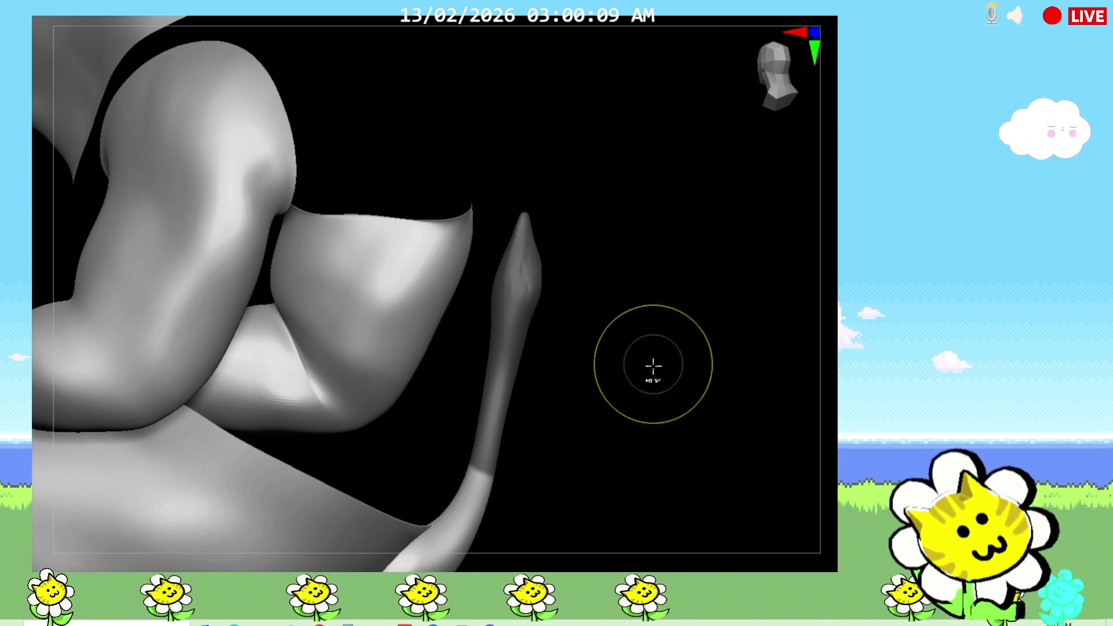
left_click_drag(678, 442, 636, 452)
left_click(686, 447, "ctrl")
mouse_move(634, 447)
right_mouse_down("ctrl")
mouse_move(833, 410)
mouse_move(733, 447)
right_mouse_up("ctrl")
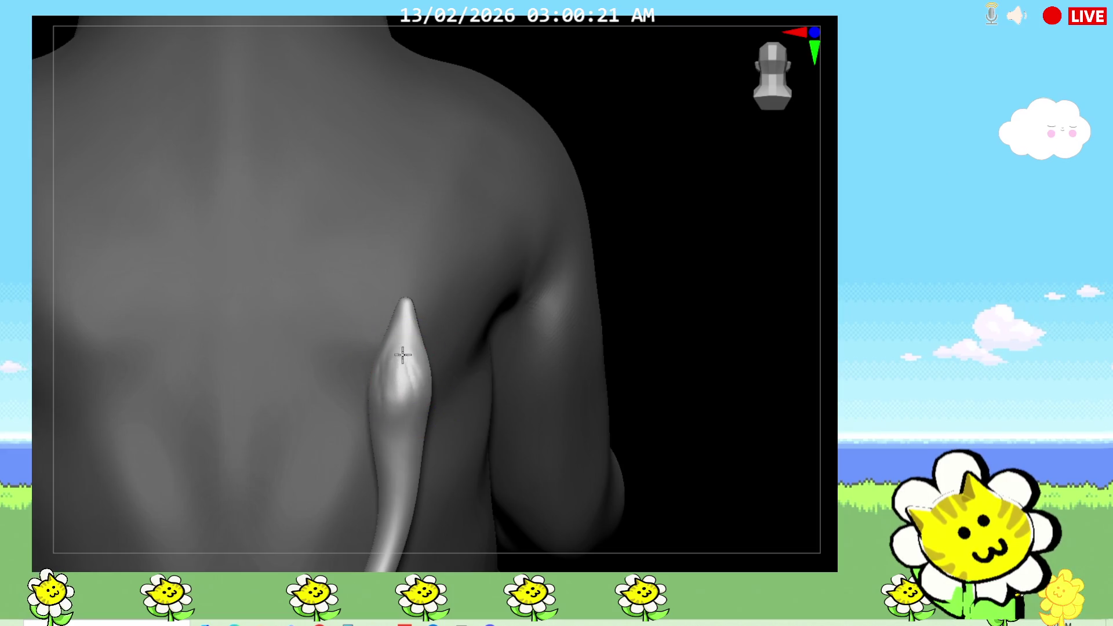
Pull the tail tip into a sharper raised point with Move, undoing two unwanted strokes.
mouse_move(390, 423)
left_mouse_down()
mouse_move(35, 6)
mouse_move(58, 12)
left_mouse_up()
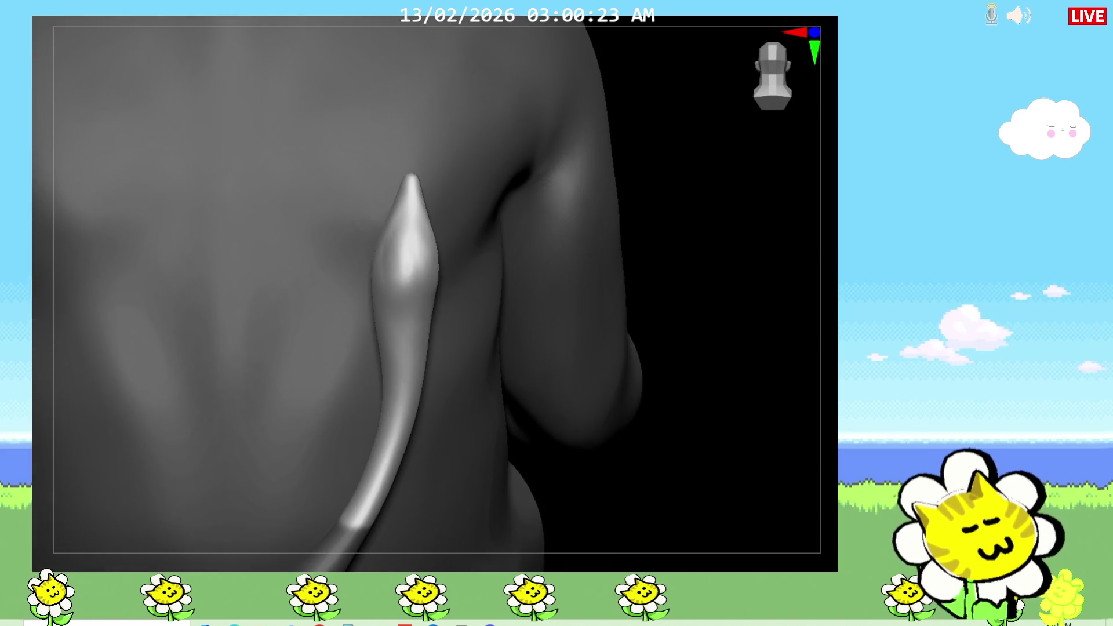
mouse_move(719, 457)
left_mouse_down()
mouse_move(636, 488)
mouse_move(666, 484)
left_mouse_up()
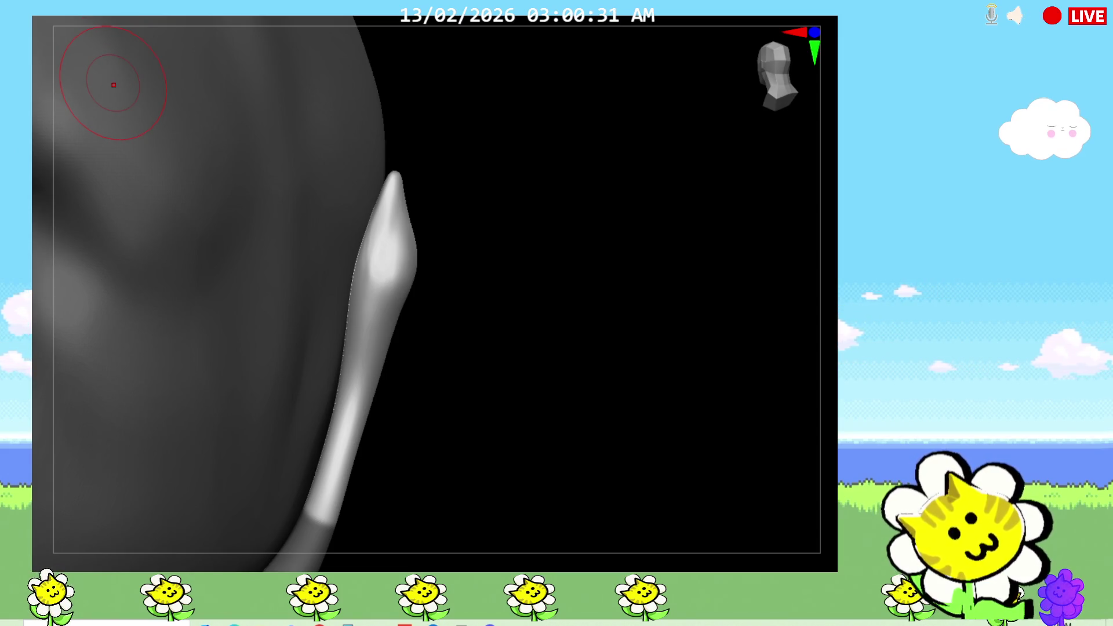
left_click_drag(393, 178, 398, 155)
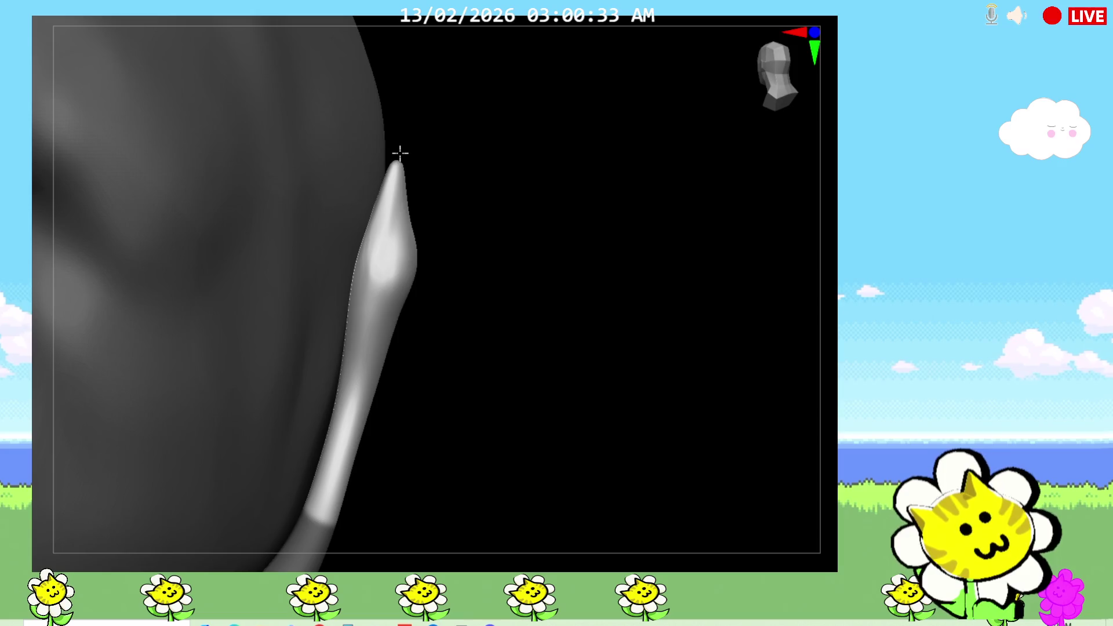
left_click_drag(510, 301, 417, 250)
mouse_move(397, 186)
left_mouse_down()
mouse_move(398, 211)
mouse_move(429, 211)
mouse_move(400, 197)
mouse_move(406, 232)
left_mouse_up()
left_click_drag(606, 250, 626, 239)
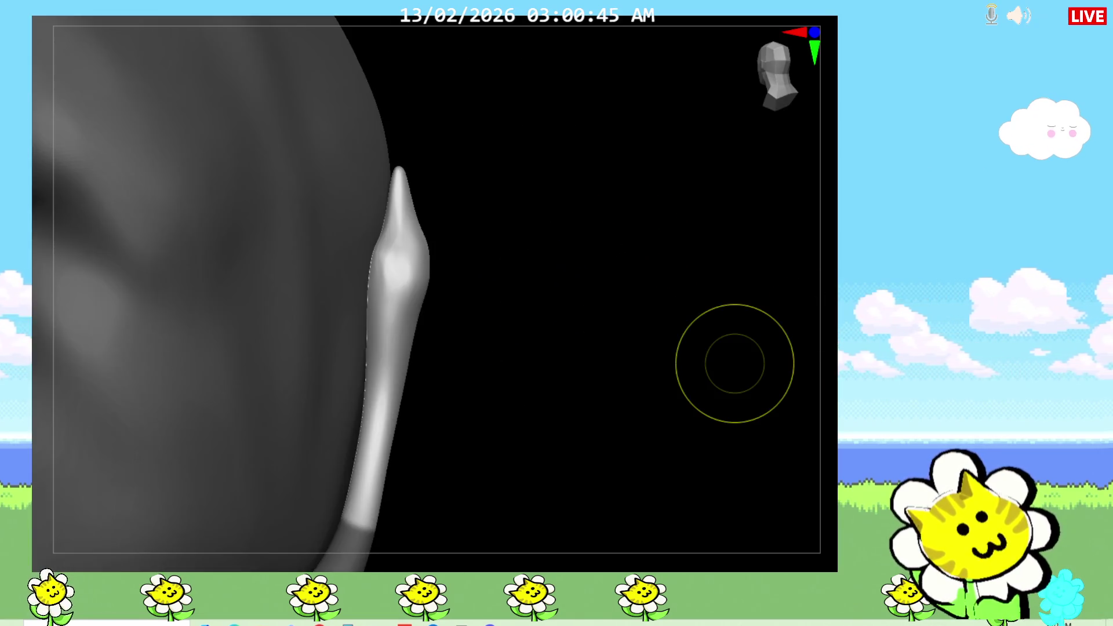
key("ctrl+z")
key("ctrl+z")
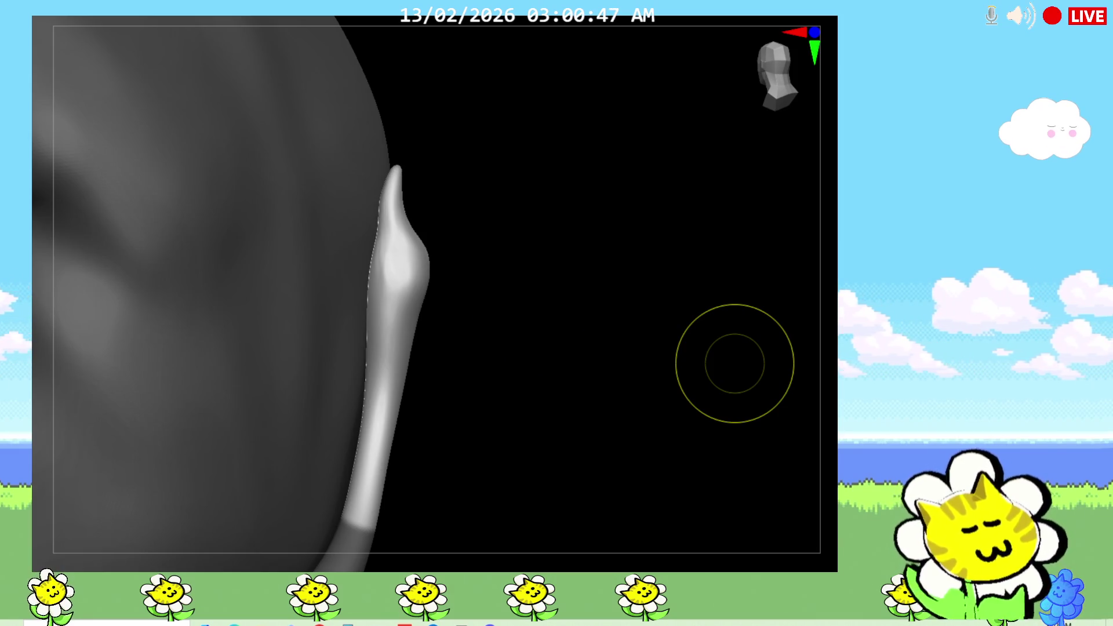
key("ctrl+z")
key("ctrl+z")
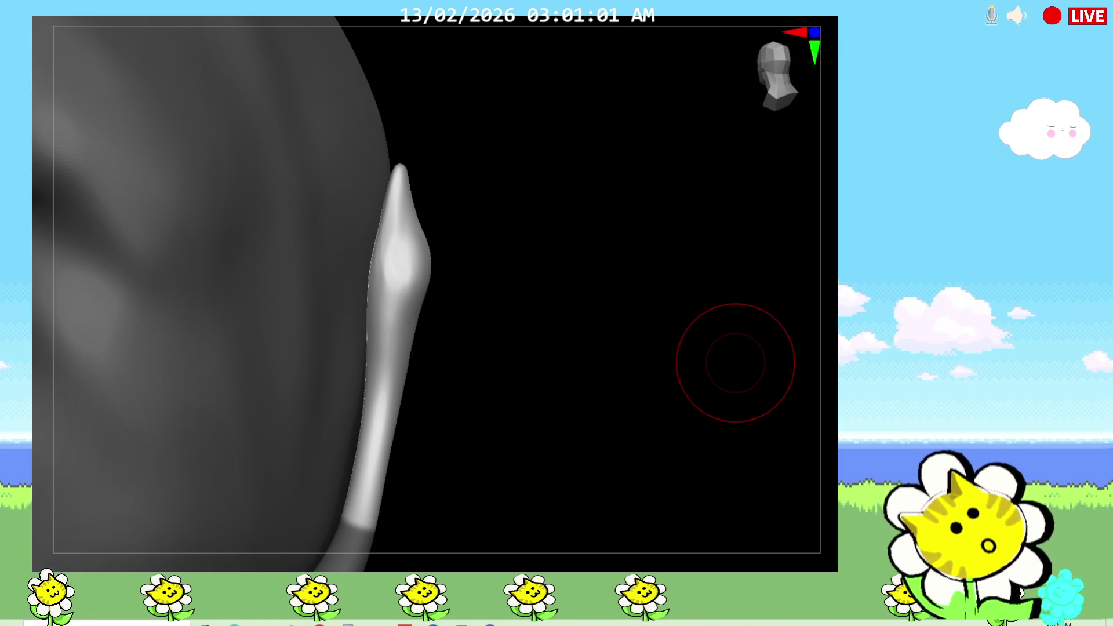
mouse_move(527, 301)
left_mouse_down()
mouse_move(485, 293)
mouse_move(730, 431)
mouse_move(730, 406)
left_mouse_up()
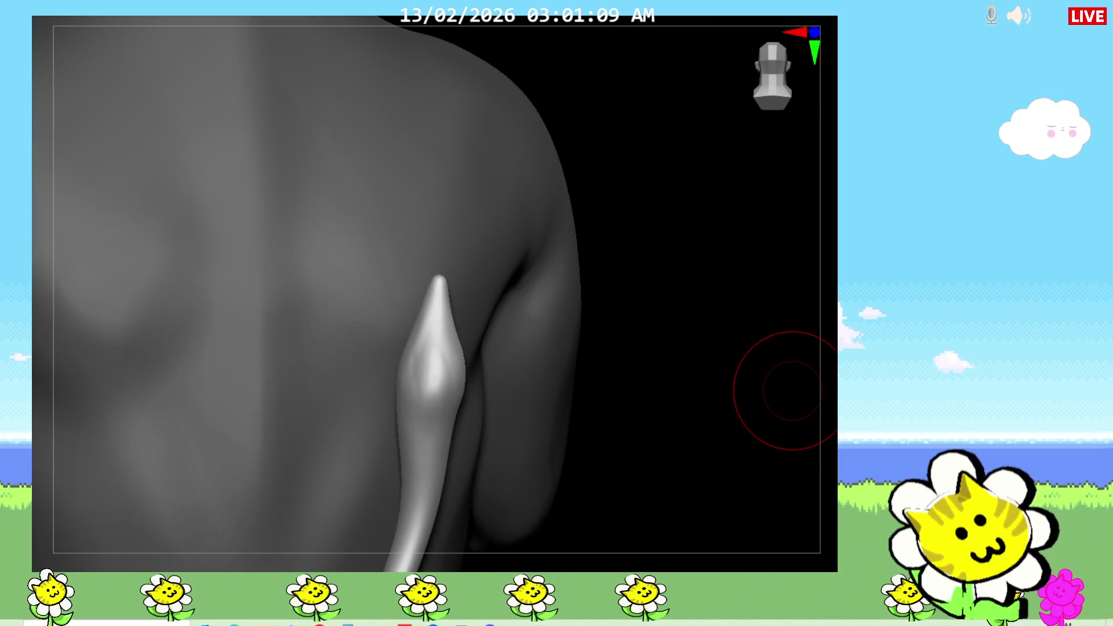
Lower the tail tip toward the back, bulk out the tail's left side, then frame the model.
mouse_move(792, 390)
left_mouse_down()
mouse_move(584, 298)
mouse_move(572, 547)
mouse_move(637, 404)
mouse_move(679, 381)
left_mouse_up()
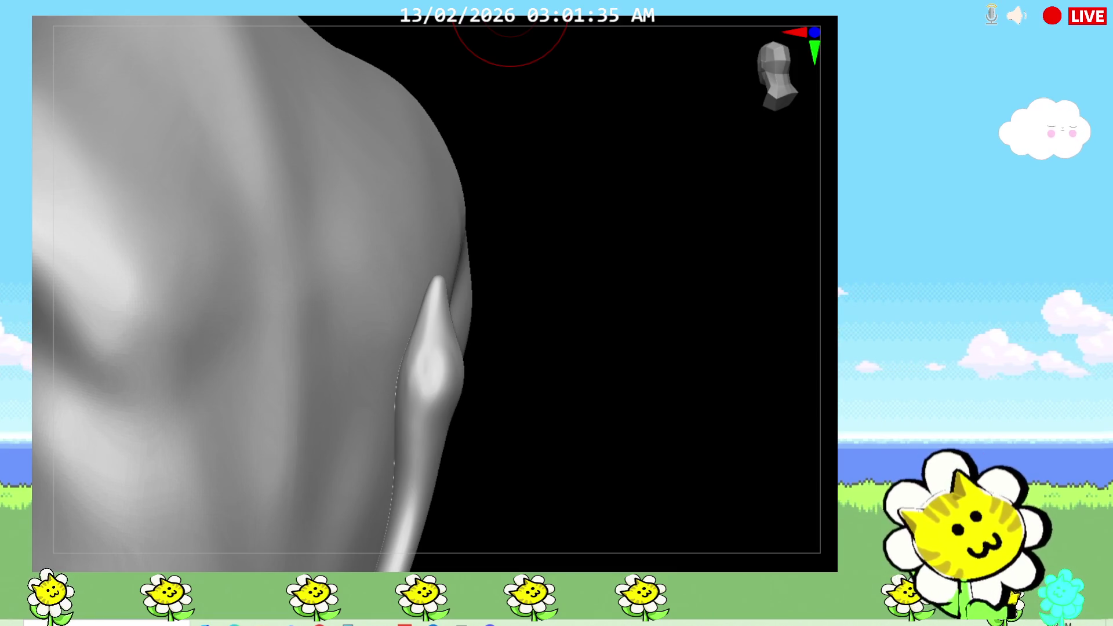
left_click_drag(572, 405, 560, 401)
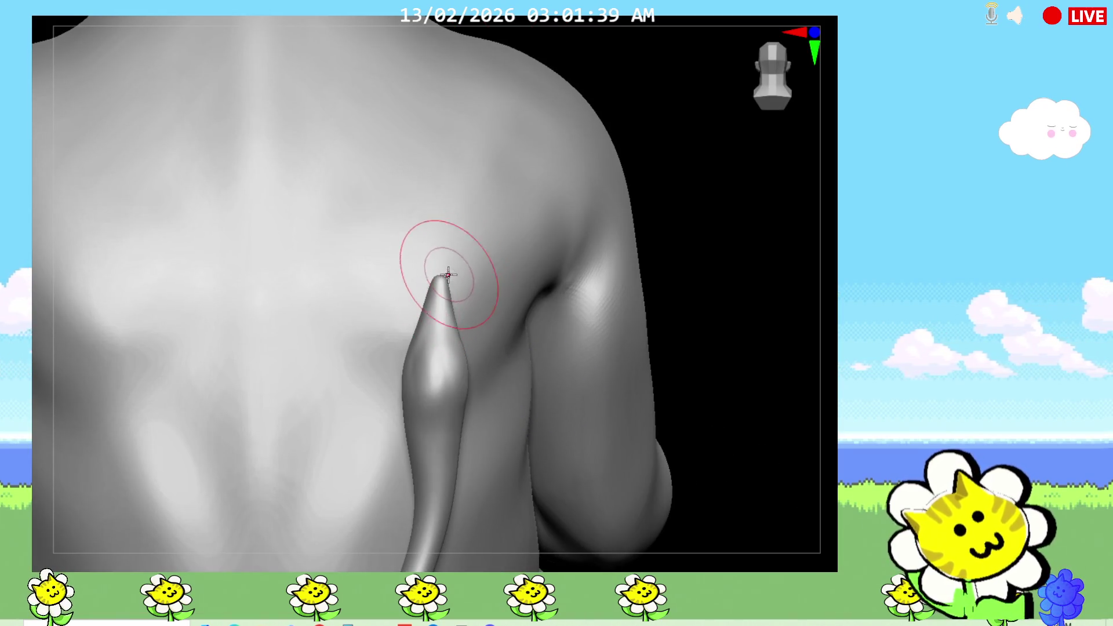
left_click_drag(440, 279, 441, 296)
mouse_move(691, 246)
left_mouse_down()
mouse_move(730, 248)
mouse_move(551, 274)
mouse_move(467, 346)
mouse_move(539, 328)
mouse_move(567, 348)
left_mouse_up()
scroll(458, 320, "up", 5)
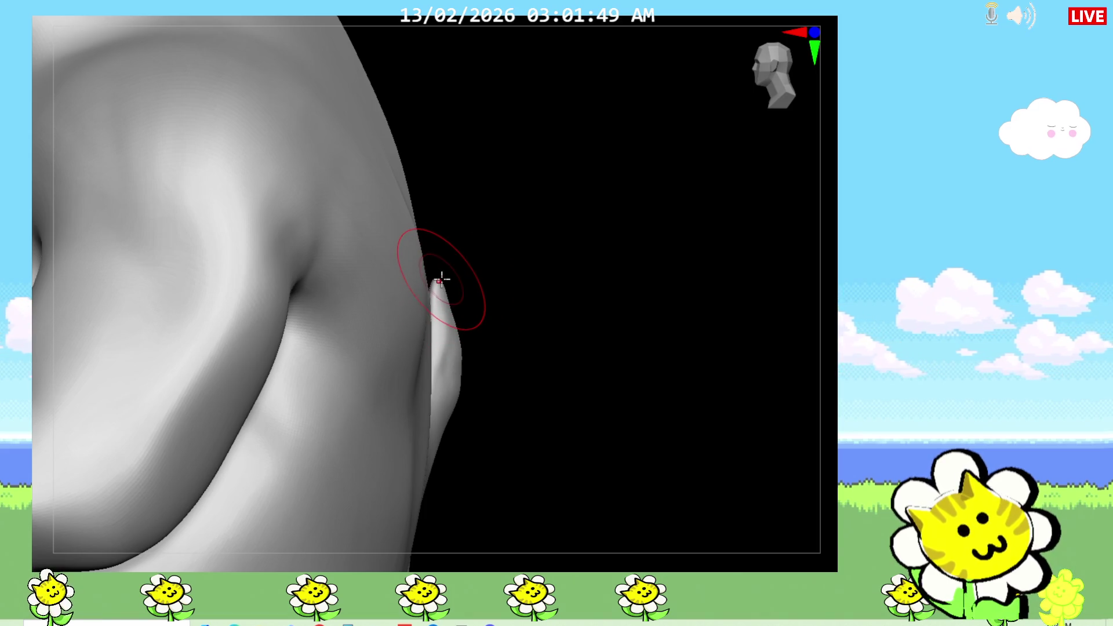
mouse_move(447, 261)
left_mouse_down()
mouse_move(537, 353)
mouse_move(497, 274)
left_mouse_up()
left_click_drag(410, 350, 471, 365)
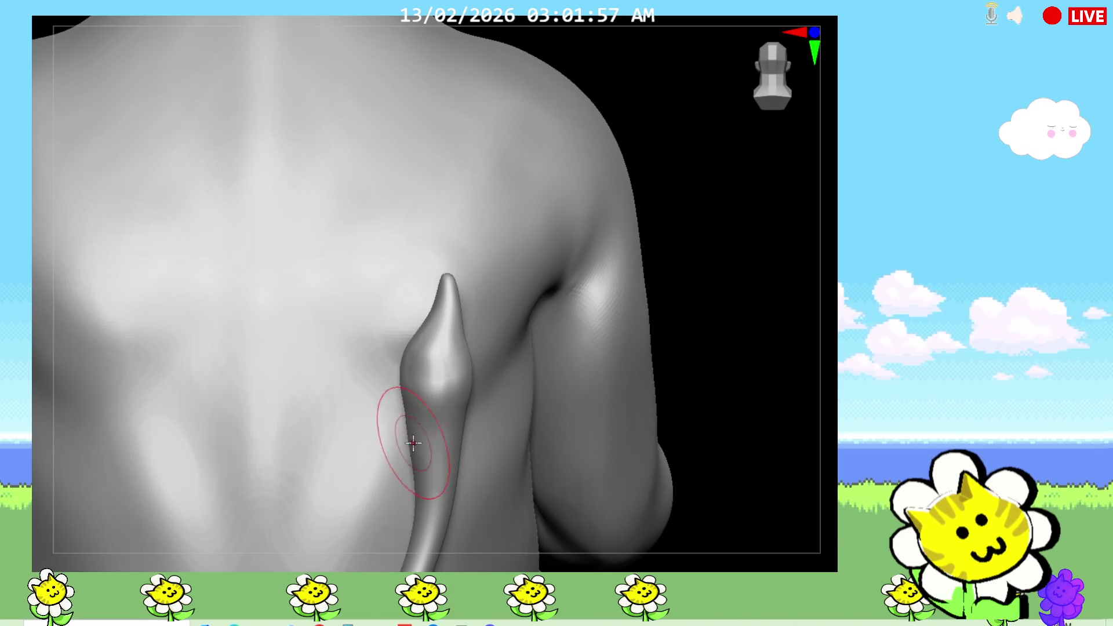
key("f")
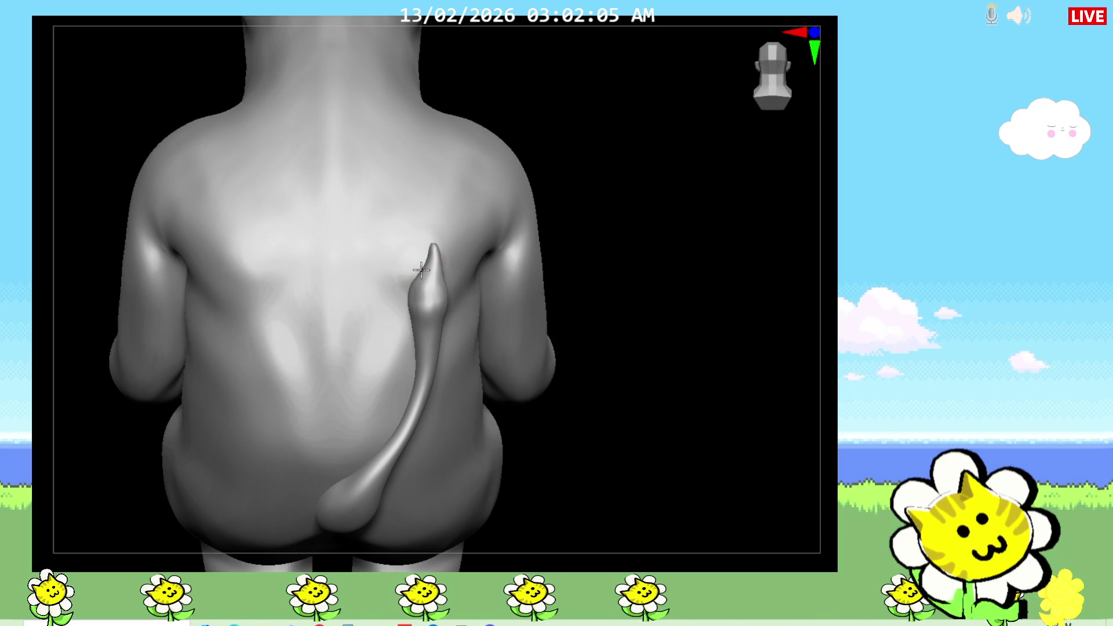
Orbit the figure from the side round to a straight back view of the tail.
mouse_move(603, 336)
left_mouse_down()
mouse_move(552, 357)
mouse_move(427, 293)
left_mouse_up()
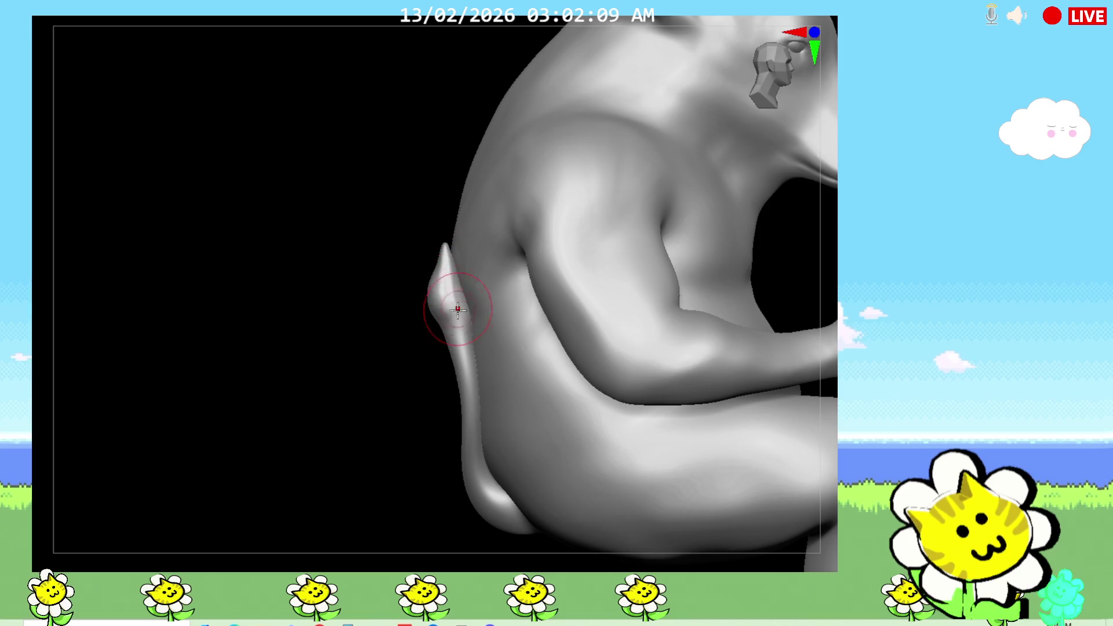
left_click_drag(405, 398, 454, 323)
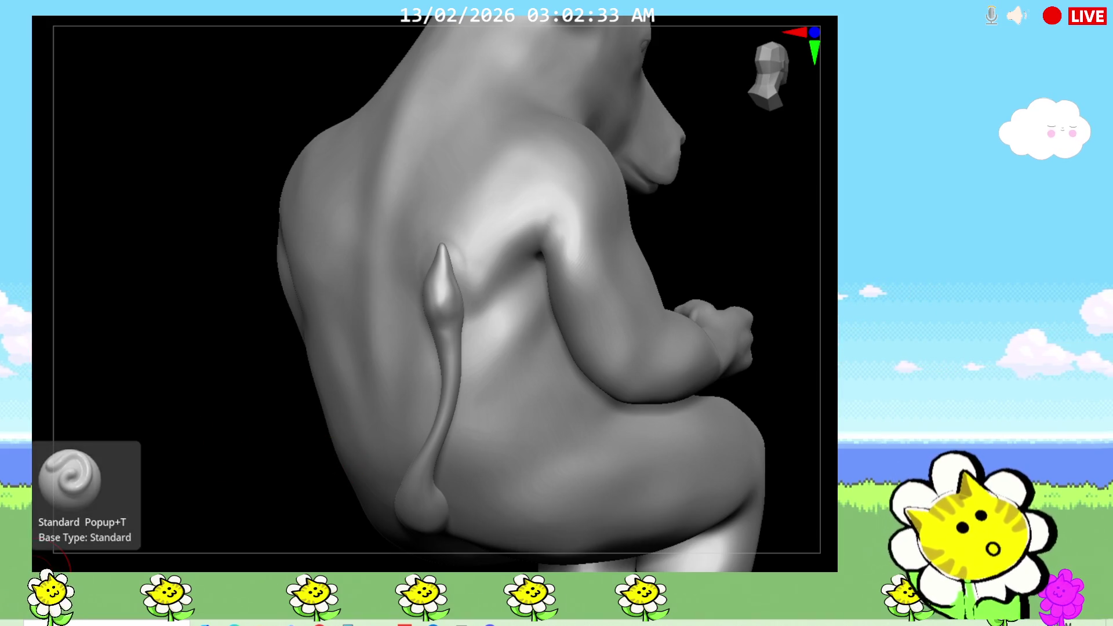
mouse_move(688, 268)
left_mouse_down()
mouse_move(715, 268)
mouse_move(721, 256)
left_mouse_up()
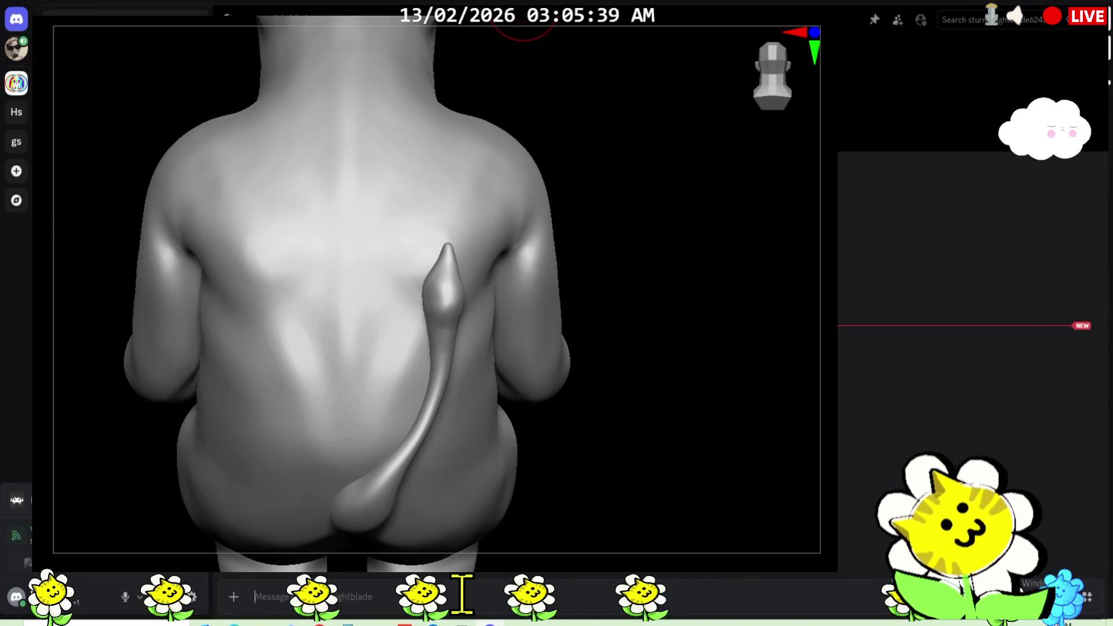
Send the message 'diphenhy' in the Discord chat, then minimize the chat window.
type("dip")
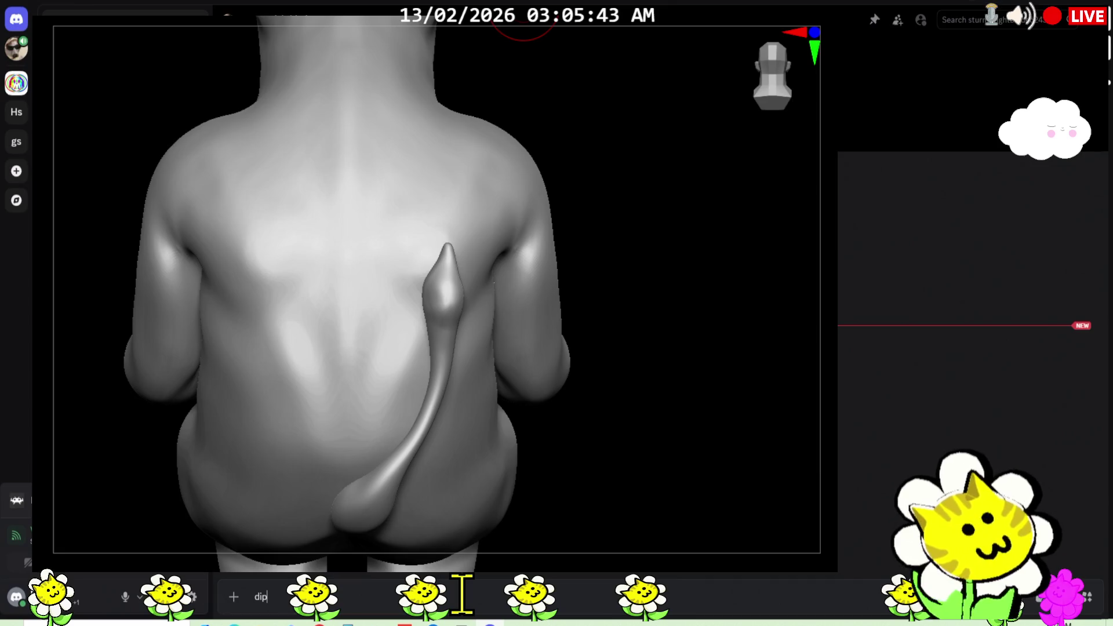
type("henh")
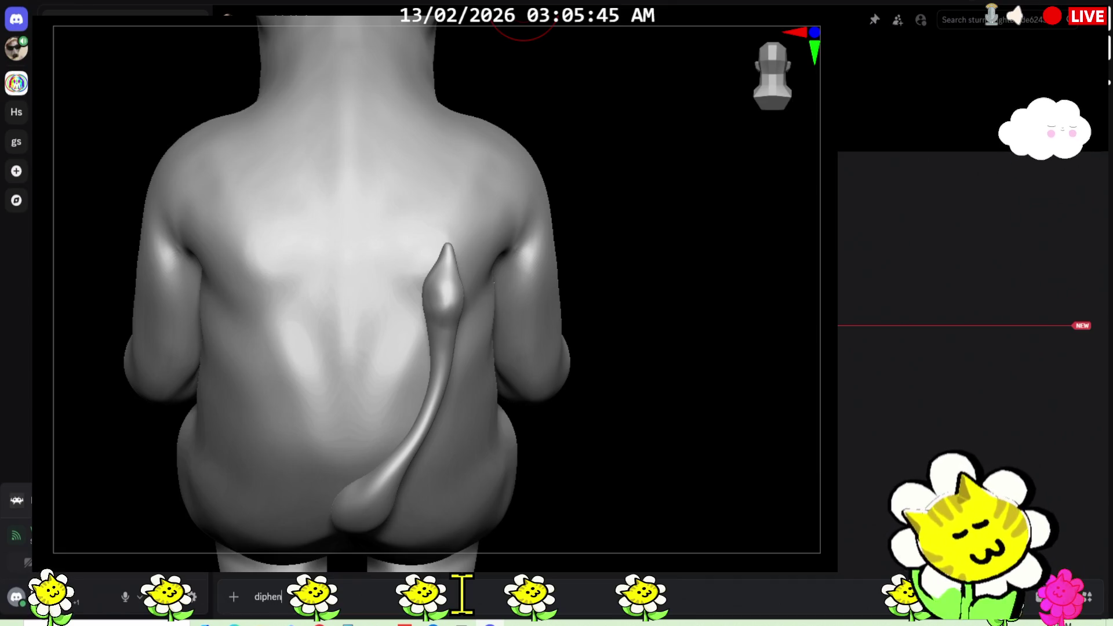
type("y")
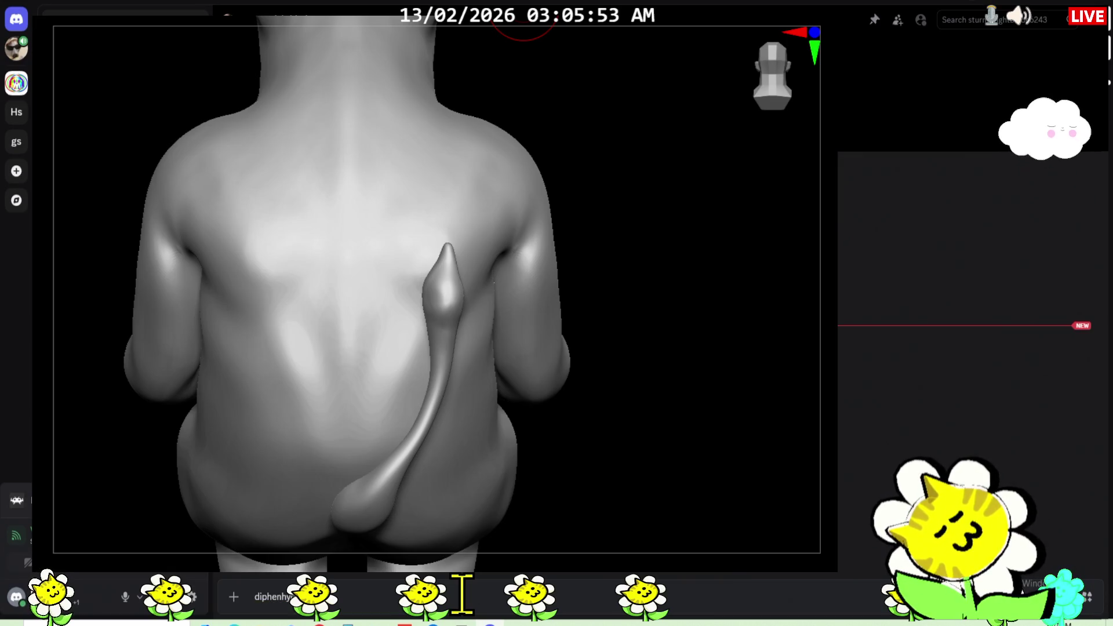
key("Return")
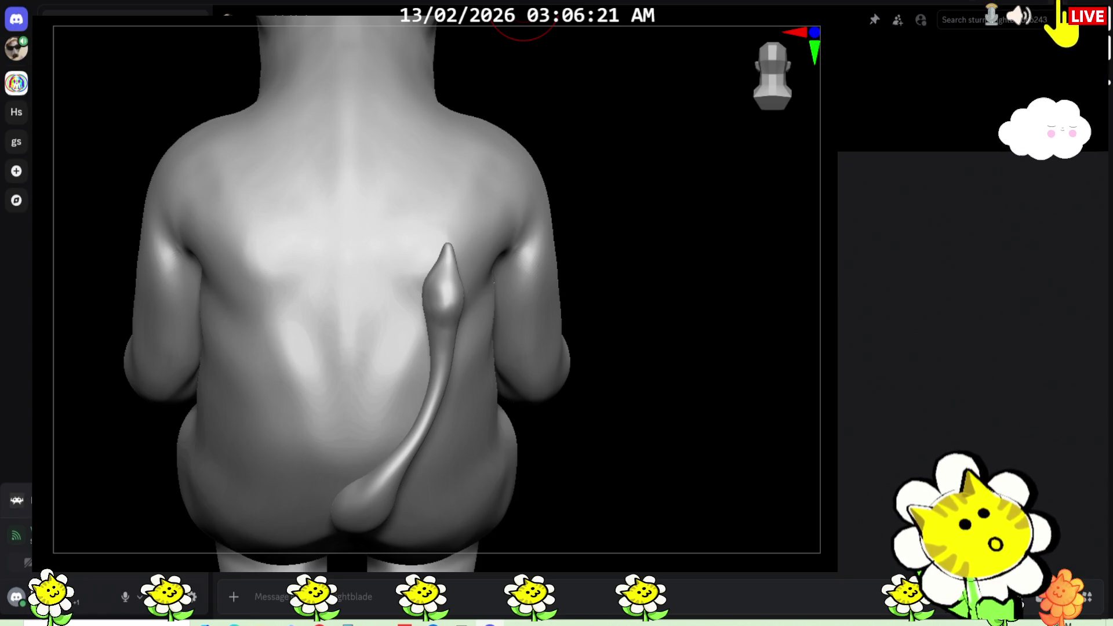
left_click(1059, 4)
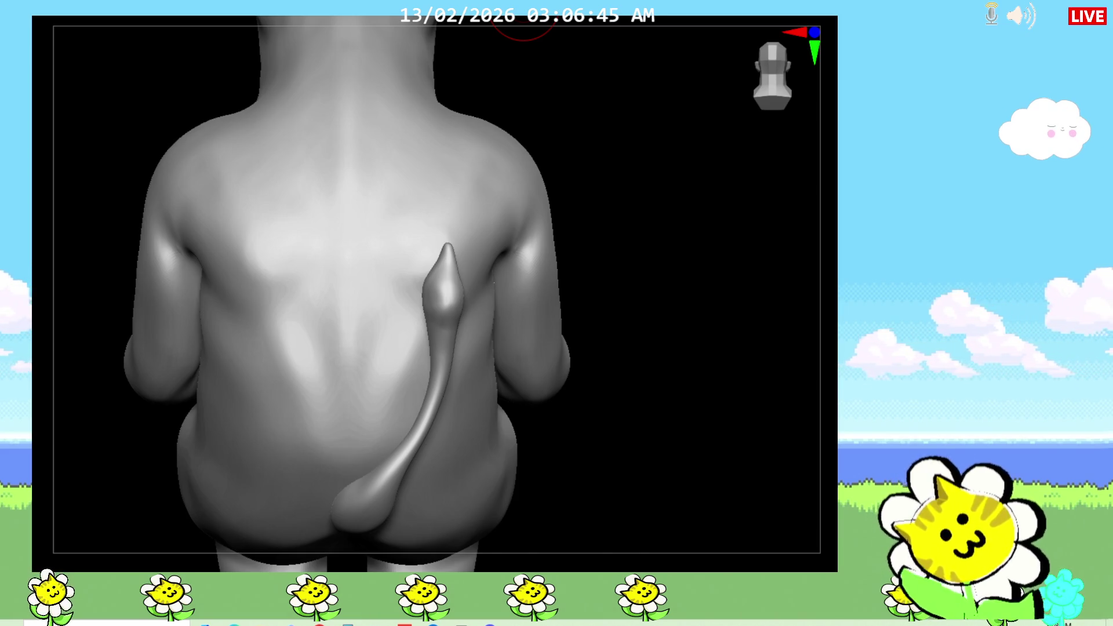
Orbit and zoom to a close view of the tail's profile against the back.
left_click_drag(605, 400, 626, 410)
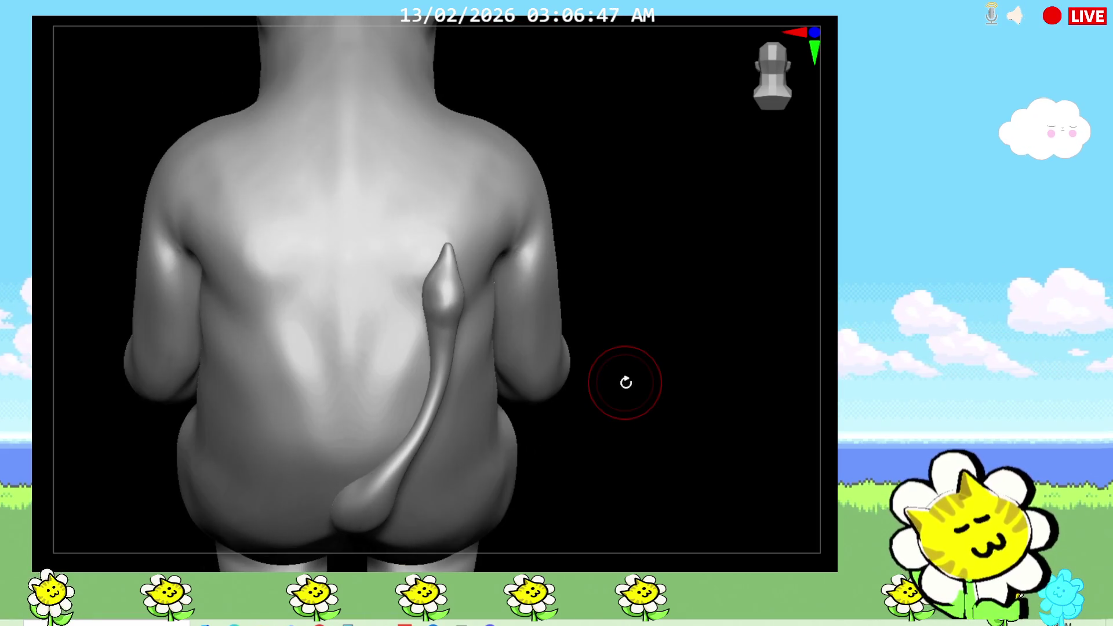
left_click_drag(702, 354, 835, 313)
left_click_drag(641, 413, 579, 415)
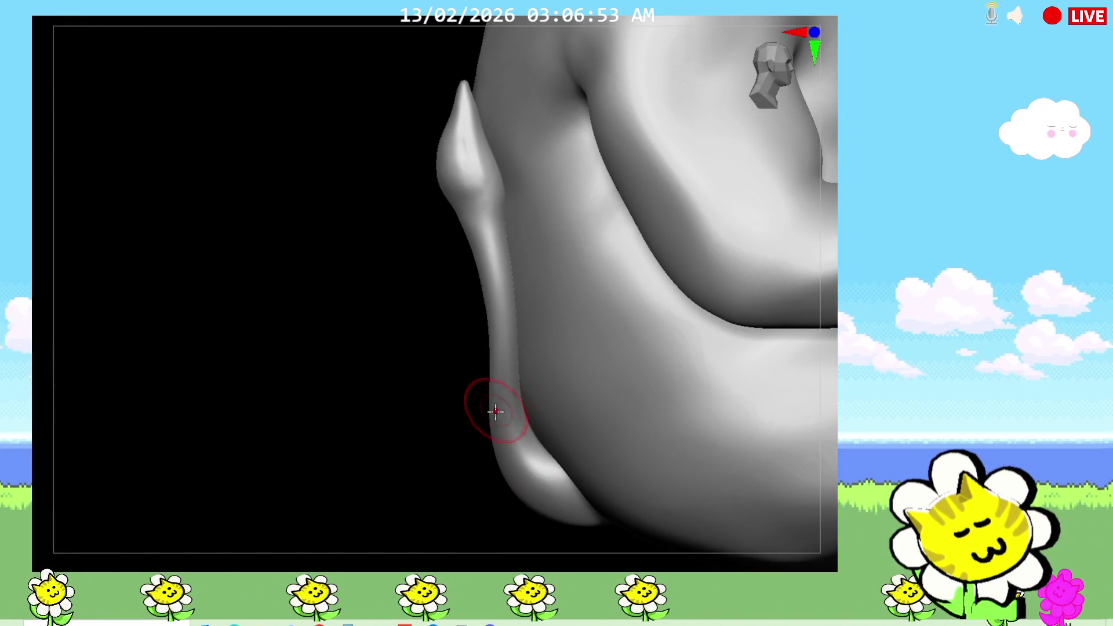
left_click_drag(426, 494, 470, 495, "shift")
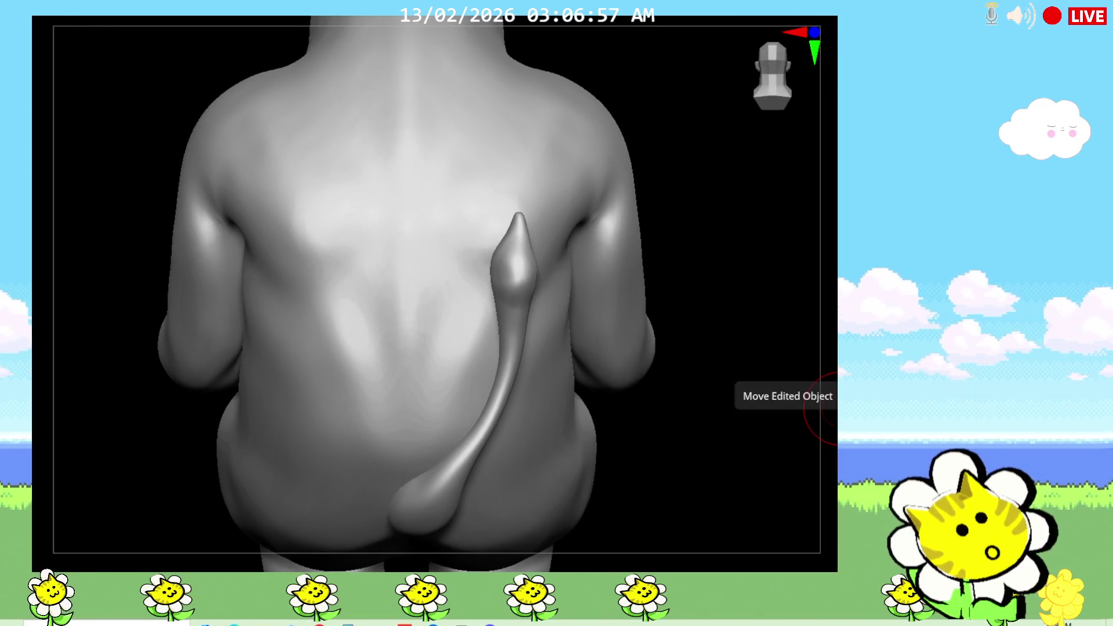
Try sharpening the tail tip, undo it, and check the tail from the side and back.
mouse_move(523, 224)
left_mouse_down()
mouse_move(521, 241)
mouse_move(527, 204)
mouse_move(517, 204)
left_mouse_up()
key("ctrl+z")
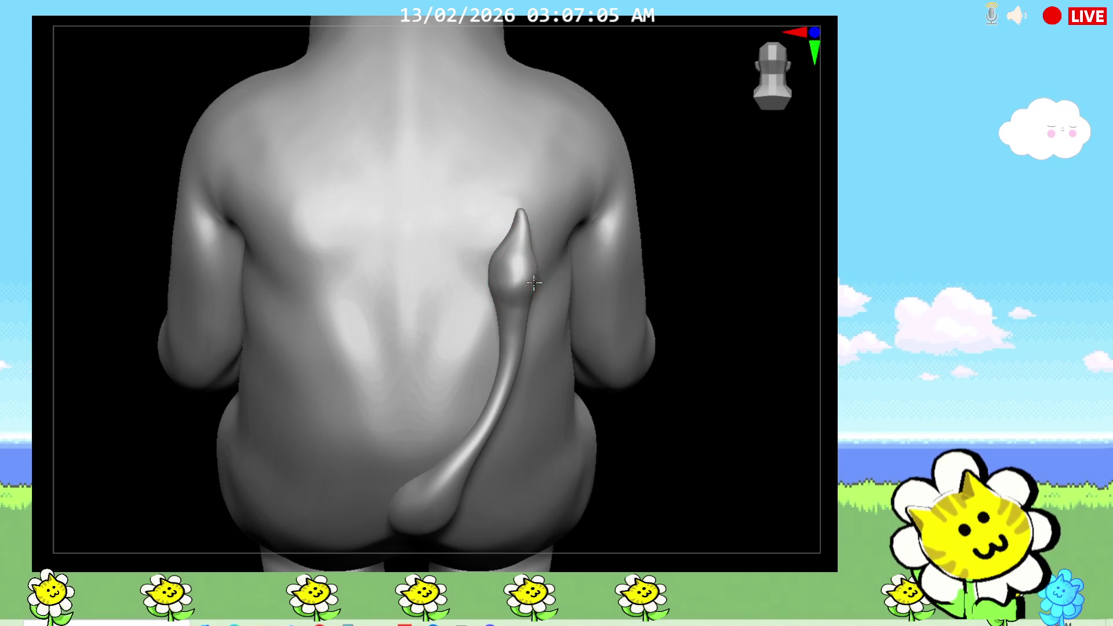
left_click_drag(670, 278, 723, 271)
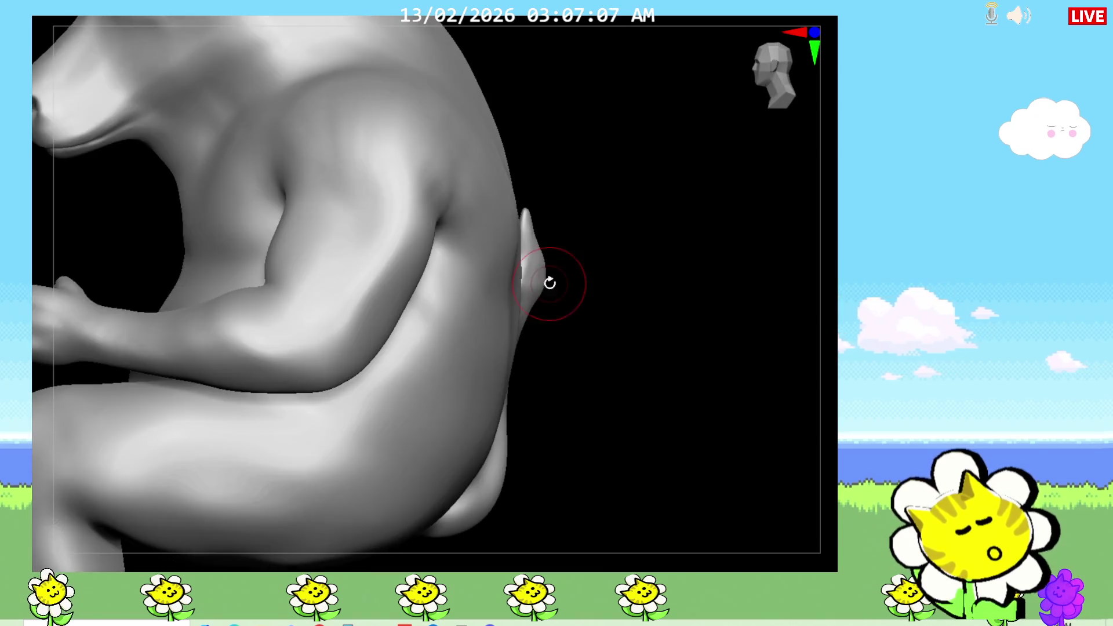
mouse_move(603, 337)
left_mouse_down()
mouse_move(576, 315)
mouse_move(539, 319)
left_mouse_up()
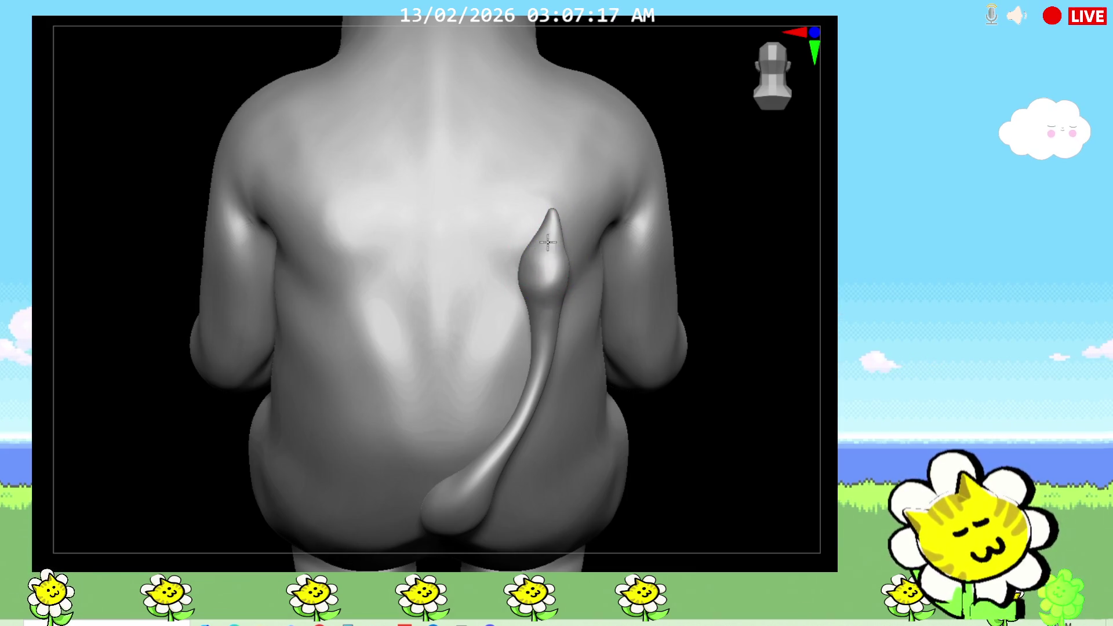
mouse_move(642, 446)
left_mouse_down()
mouse_move(701, 455)
mouse_move(673, 415)
left_mouse_up()
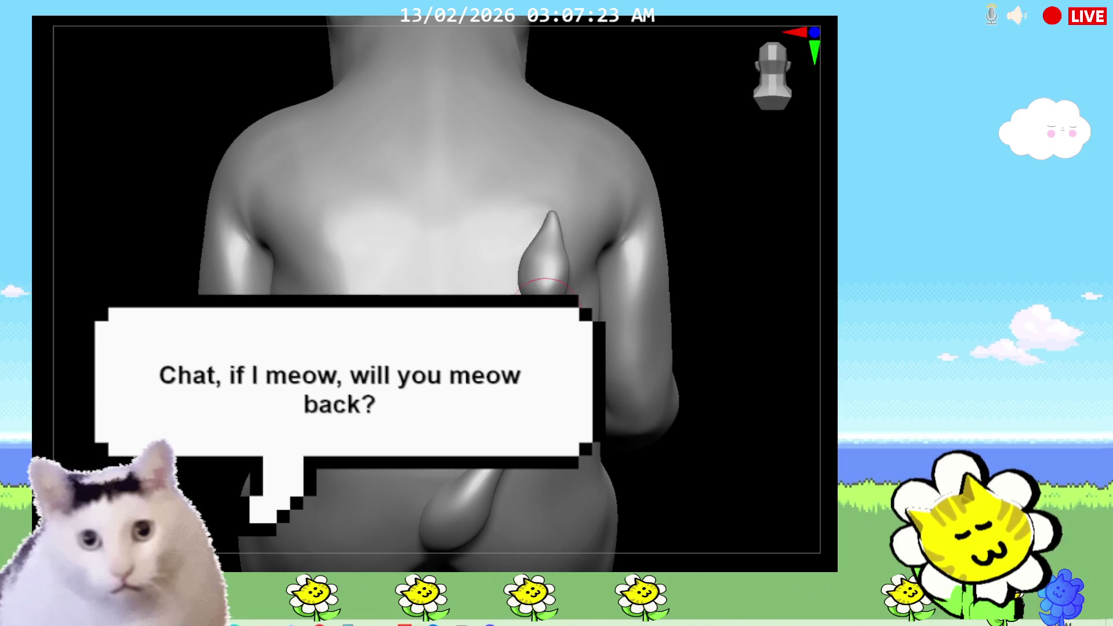
mouse_move(711, 446)
left_mouse_down()
mouse_move(719, 462)
mouse_move(517, 385)
left_mouse_up()
Isolate the tail and sculpt along its shaft toward the base.
left_click(521, 363, "ctrl+shift")
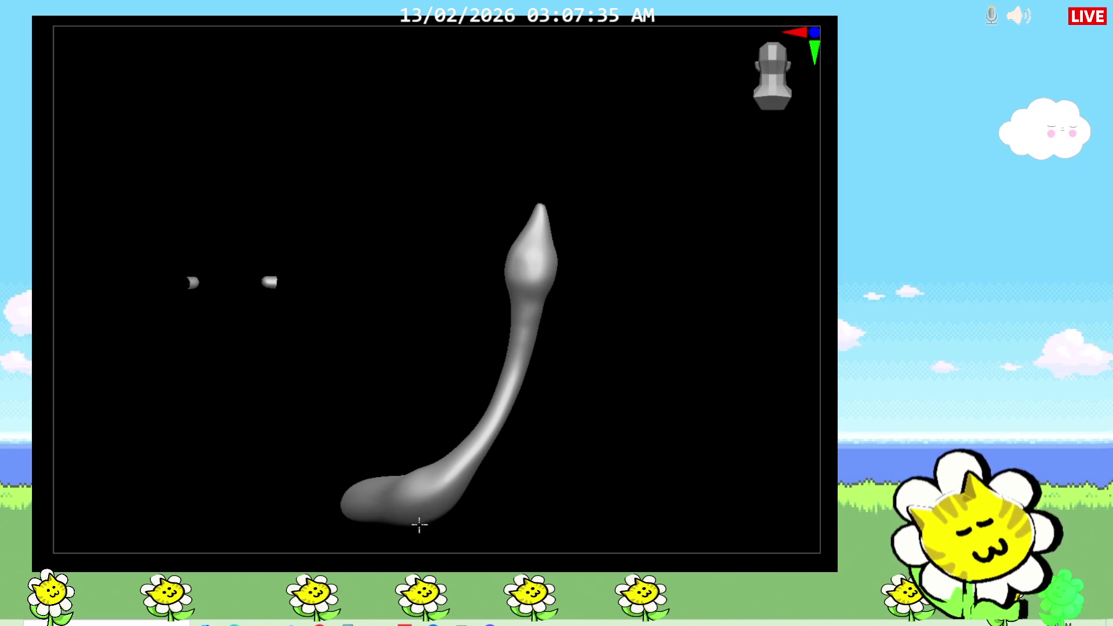
left_click(591, 409)
left_click_drag(590, 409, 569, 398)
left_click(517, 311)
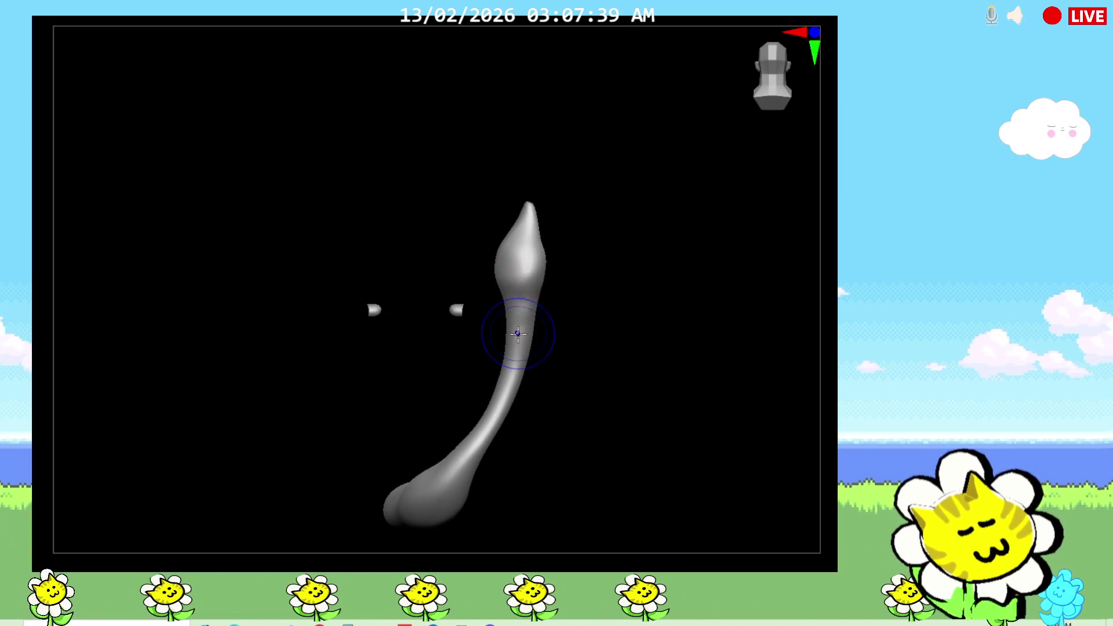
left_click(518, 300)
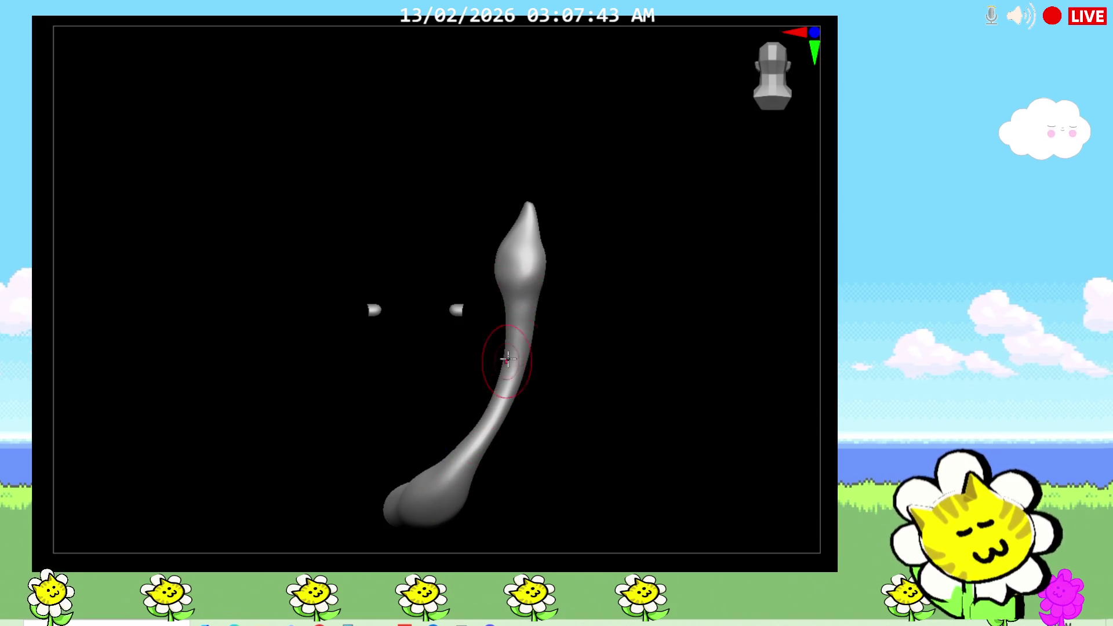
mouse_move(521, 343)
left_mouse_down()
mouse_move(427, 472)
mouse_move(514, 316)
mouse_move(530, 398)
left_mouse_up()
Orbit the isolated tail to check its upright, diagonal and L-shaped side profiles.
right_click_drag(529, 399, 510, 450)
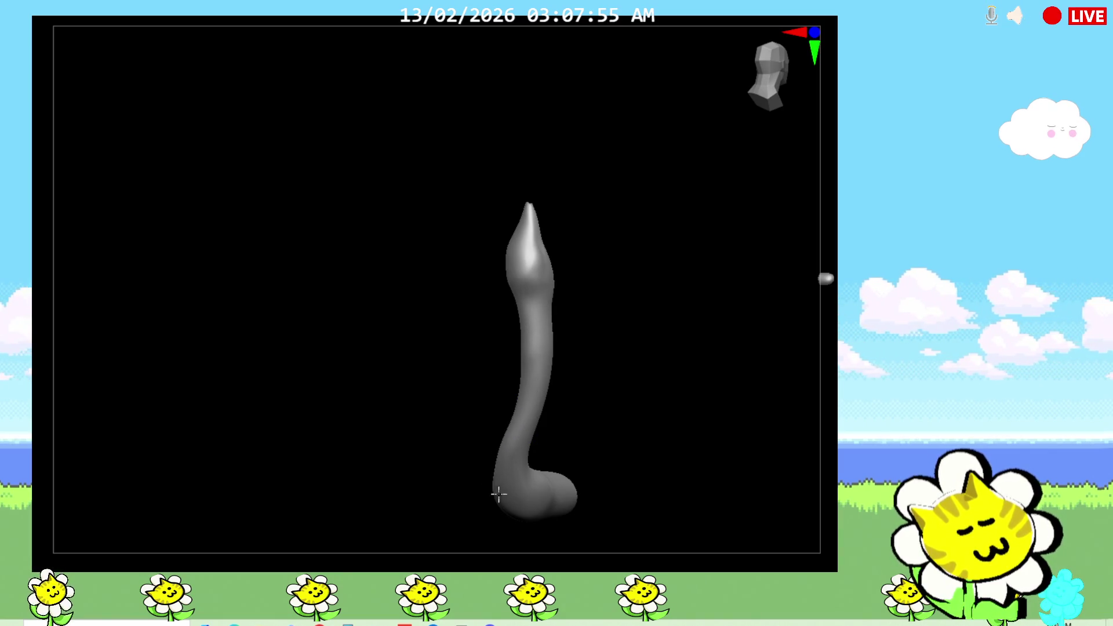
mouse_move(420, 496)
right_mouse_down()
mouse_move(520, 475)
mouse_move(575, 428)
right_mouse_up()
mouse_move(577, 261)
right_mouse_down()
mouse_move(601, 447)
mouse_move(641, 469)
mouse_move(557, 453)
mouse_move(514, 478)
right_mouse_up()
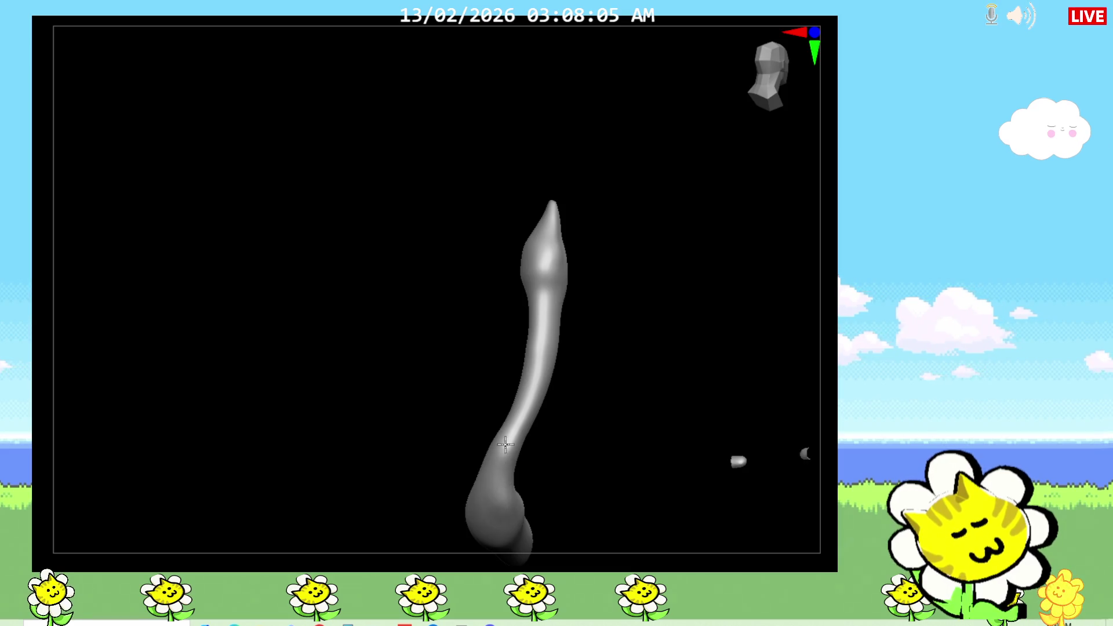
mouse_move(580, 453)
right_mouse_down()
mouse_move(520, 495)
mouse_move(615, 510)
mouse_move(516, 460)
right_mouse_up()
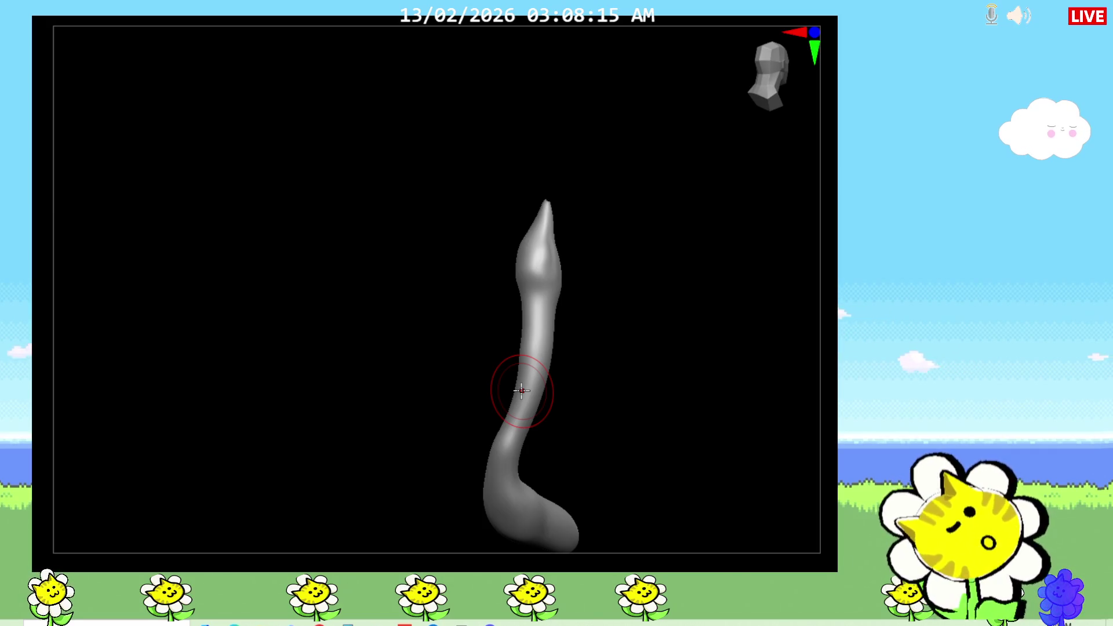
left_click_drag(614, 368, 572, 313)
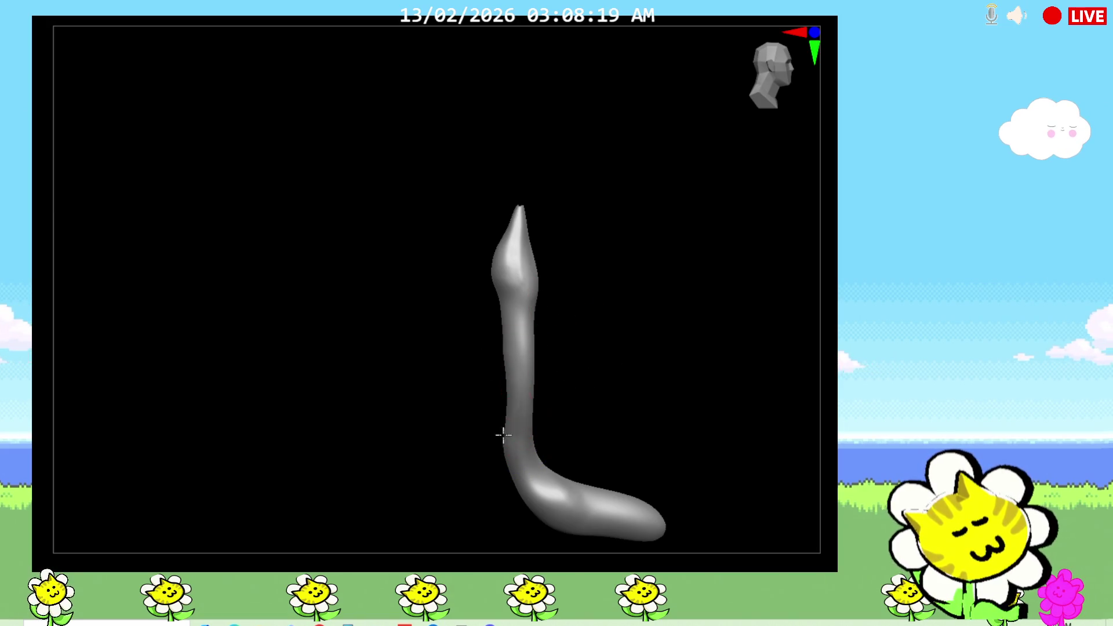
left_click_drag(505, 402, 505, 466)
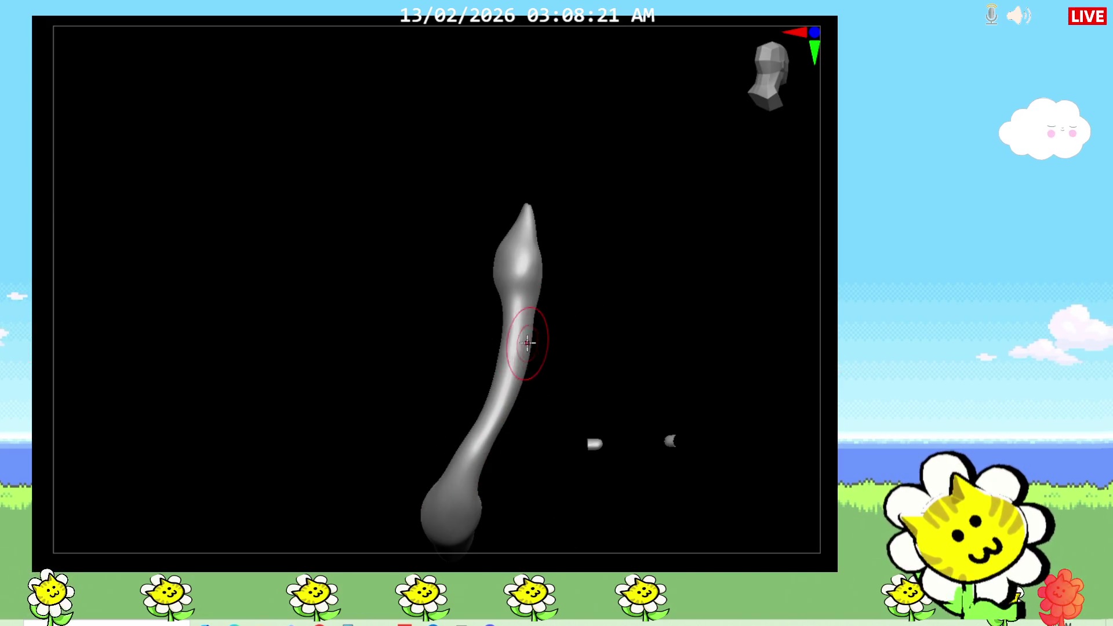
mouse_move(559, 311)
left_mouse_down()
mouse_move(685, 378)
mouse_move(655, 443)
left_mouse_up()
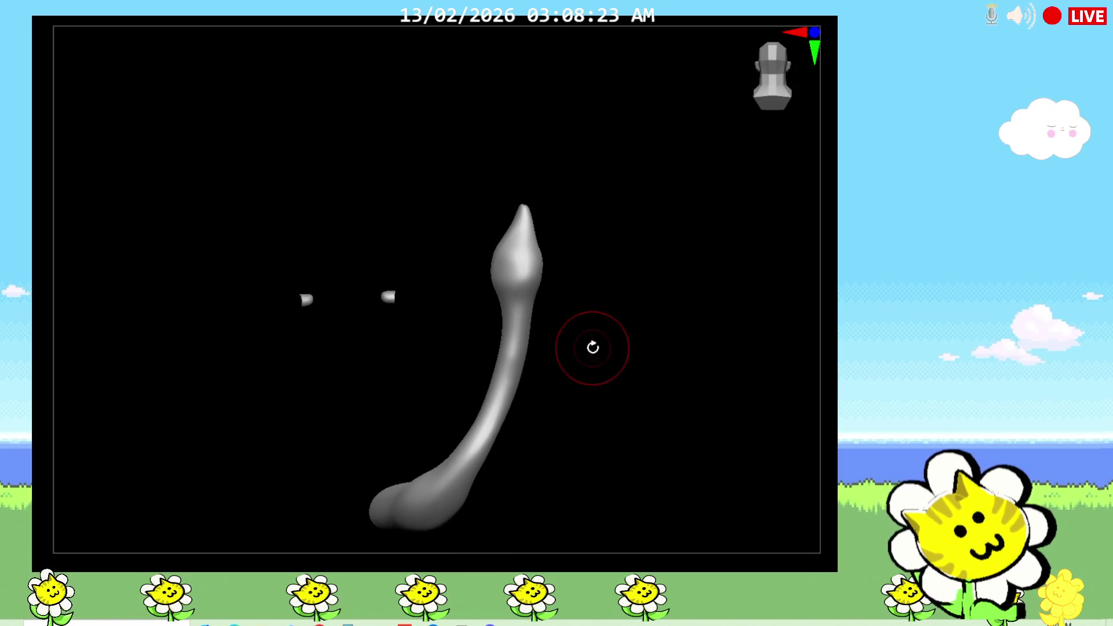
mouse_move(548, 233)
left_mouse_down()
mouse_move(695, 417)
mouse_move(658, 459)
mouse_move(611, 440)
mouse_move(631, 507)
mouse_move(636, 464)
mouse_move(652, 470)
mouse_move(659, 437)
mouse_move(686, 464)
mouse_move(700, 452)
left_mouse_up()
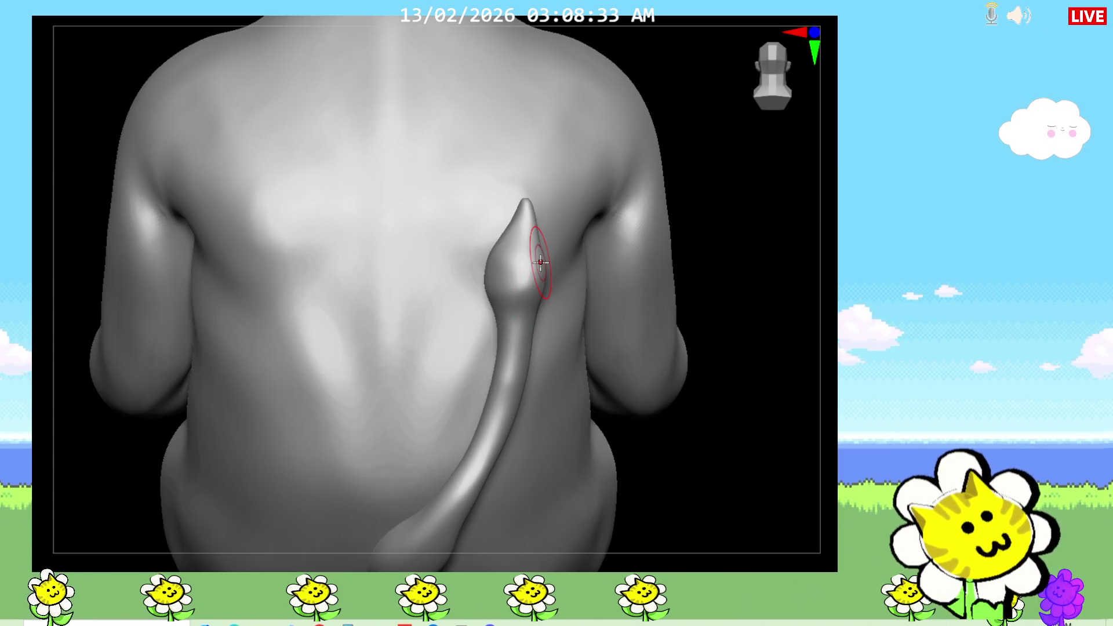
left_click_drag(704, 298, 711, 298)
Briefly solo the tail, then smooth its base into the back, checking from below and the side.
left_click(517, 280, "ctrl+shift")
left_click(554, 313, "ctrl+shift")
mouse_move(651, 415)
left_mouse_down()
mouse_move(658, 505)
mouse_move(642, 416)
left_mouse_up()
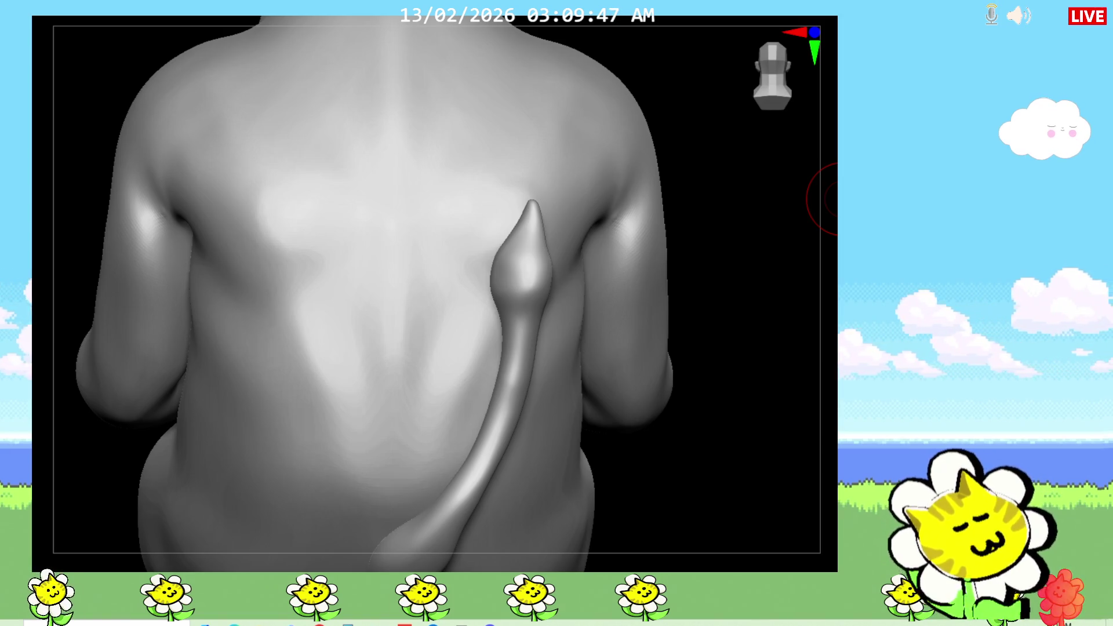
mouse_move(656, 472)
left_mouse_down()
mouse_move(694, 487)
mouse_move(663, 461)
left_mouse_up()
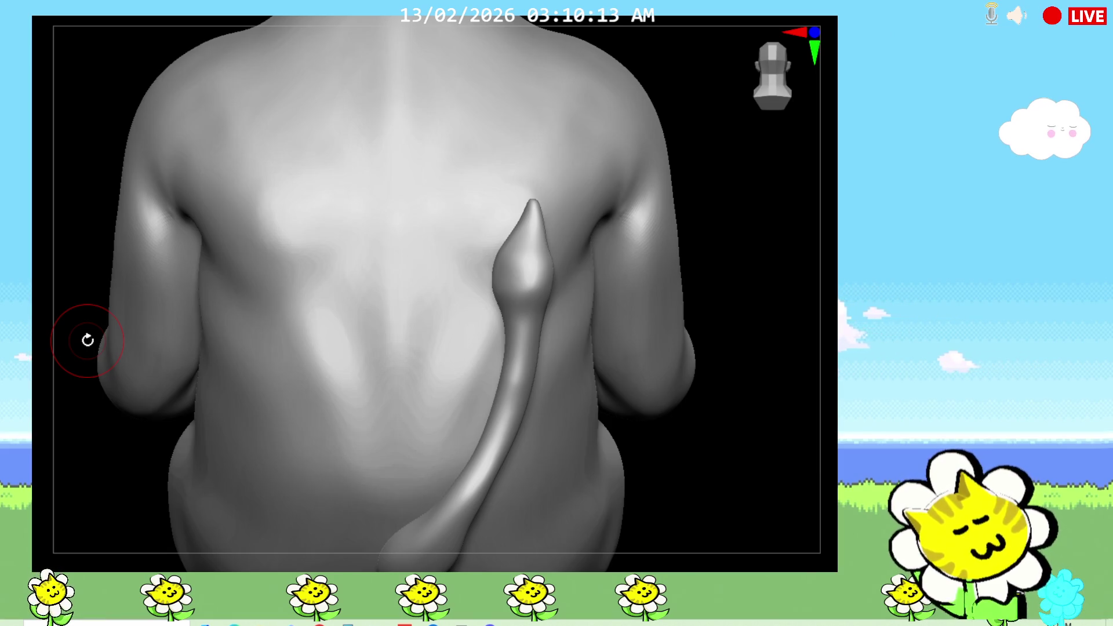
mouse_move(87, 341)
left_mouse_down()
mouse_move(703, 453)
mouse_move(708, 428)
left_mouse_up()
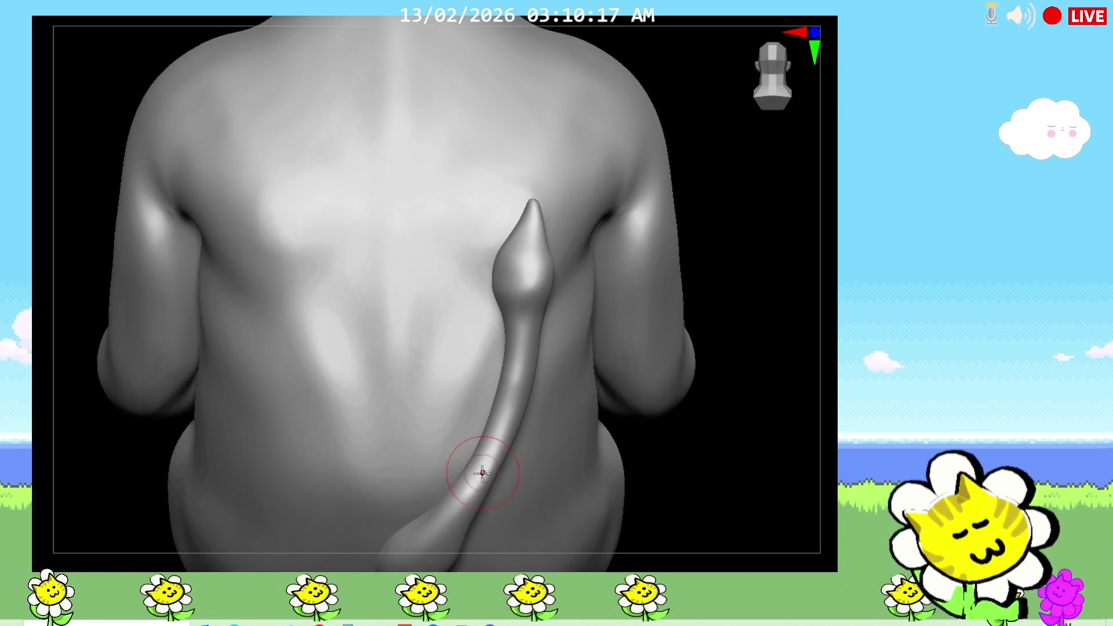
scroll(490, 471, "down", 3)
left_click_drag(644, 457, 701, 514)
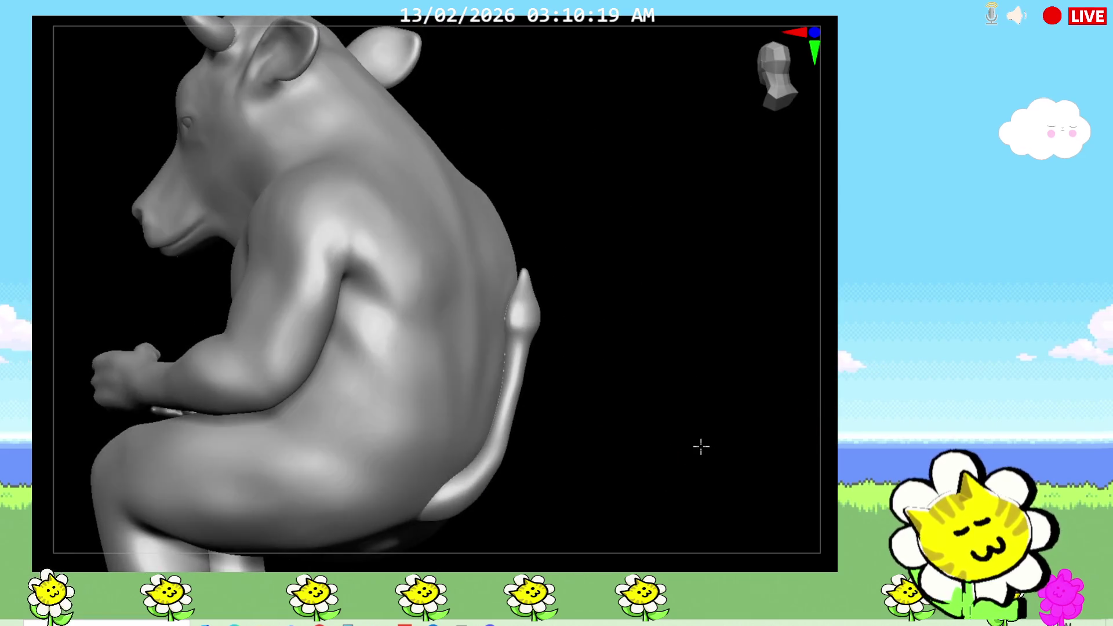
Turn the seated figure slightly, switch to the Inflate brush, and show the 3D Sculpting Brushes palette.
left_click_drag(634, 435, 593, 440)
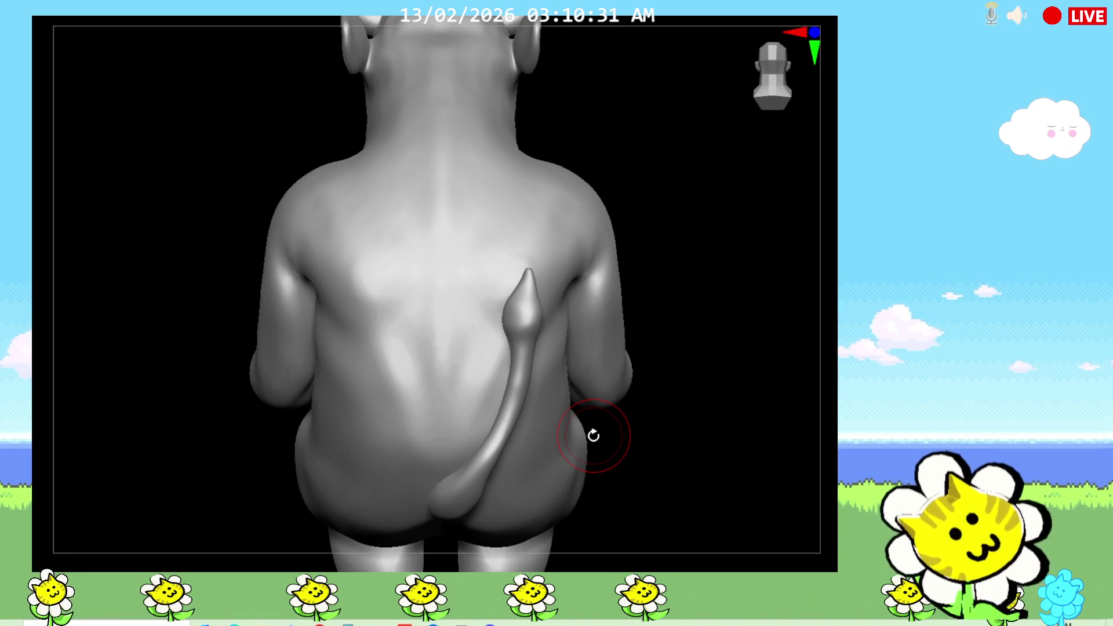
mouse_move(594, 436)
left_mouse_down()
mouse_move(657, 363)
mouse_move(703, 458)
mouse_move(676, 368)
mouse_move(536, 389)
mouse_move(629, 393)
mouse_move(615, 359)
left_mouse_up()
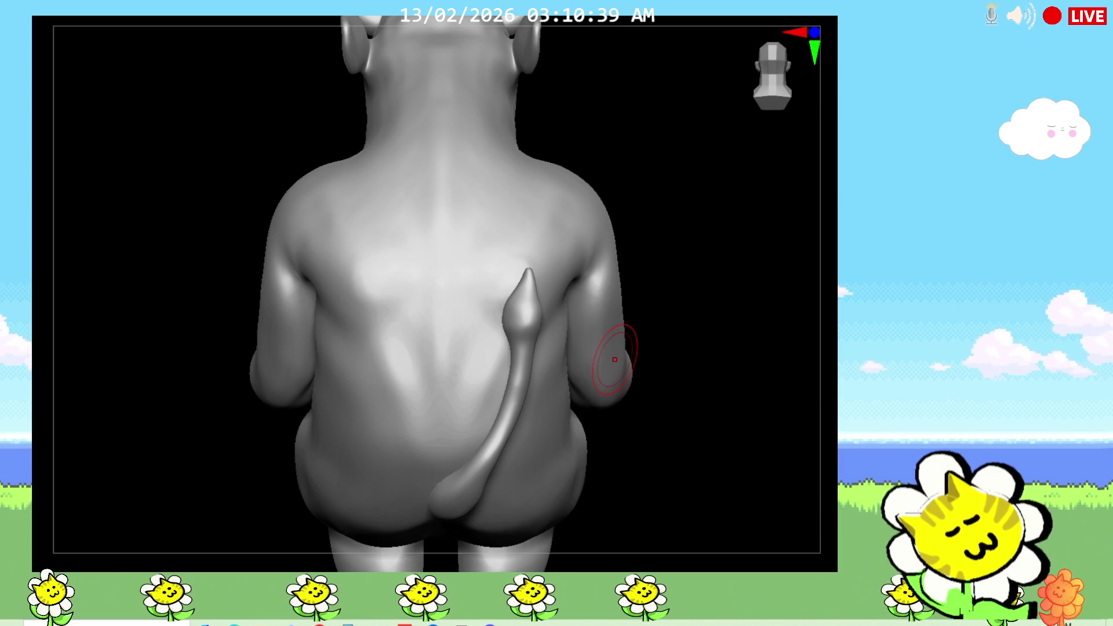
key("b")
key("i")
key("n")
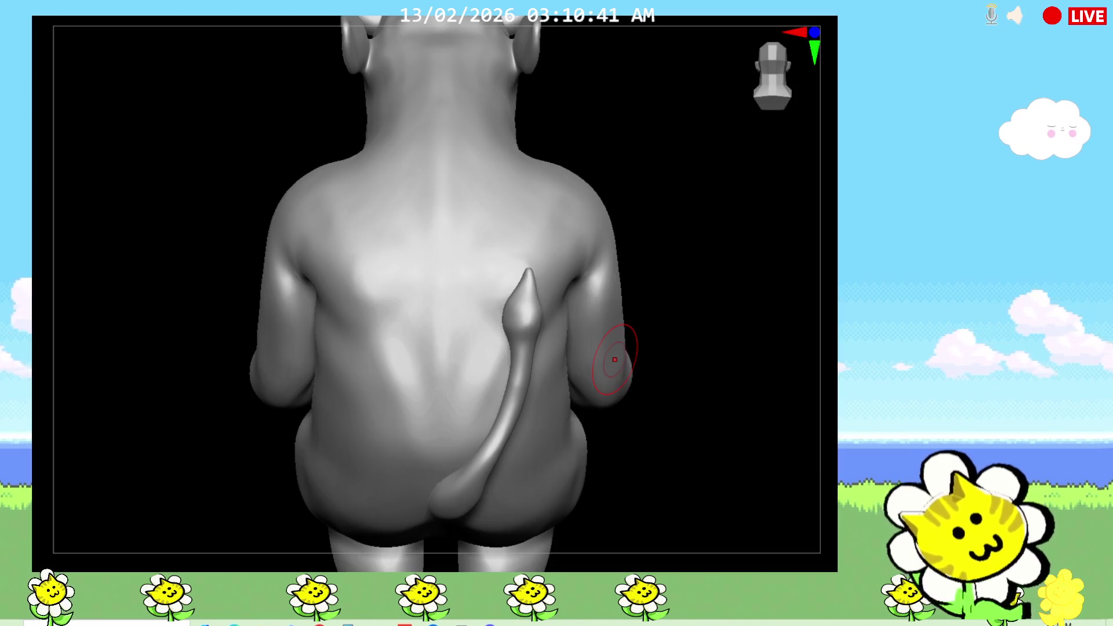
key("b")
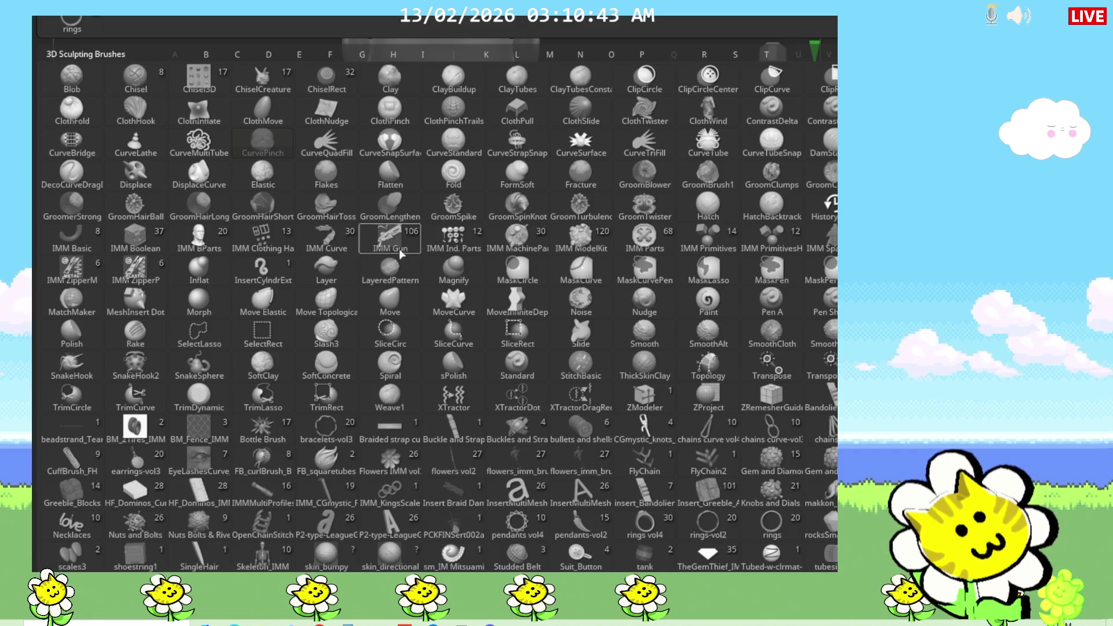
With the Move brush, pull the tail tip up into a bulb with a slimmer neck and smooth it.
left_click(402, 299)
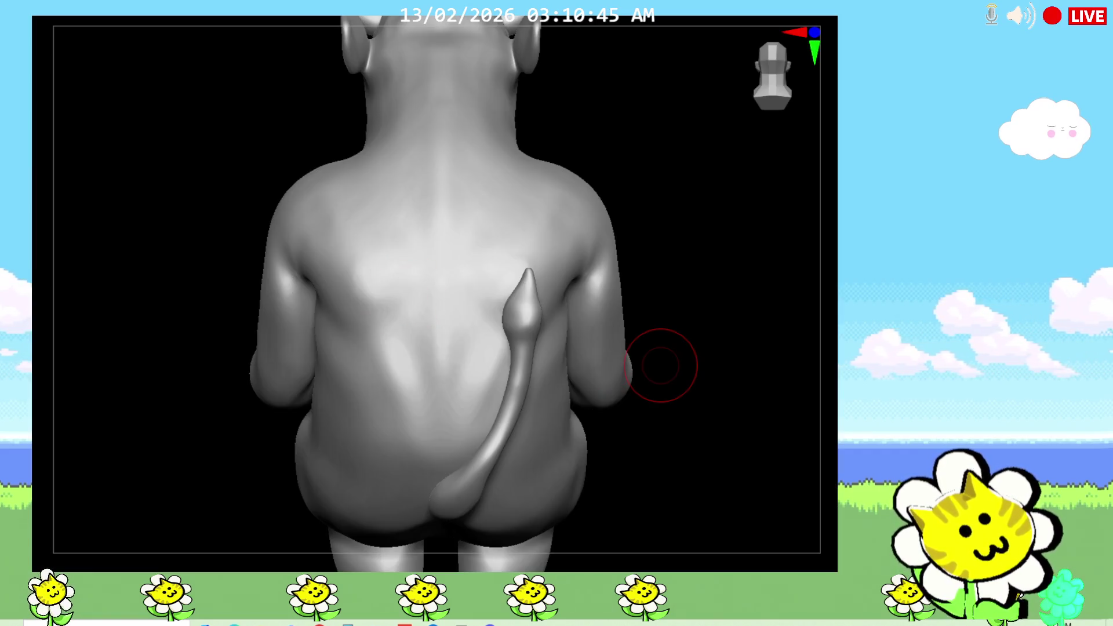
left_click_drag(528, 308, 530, 264)
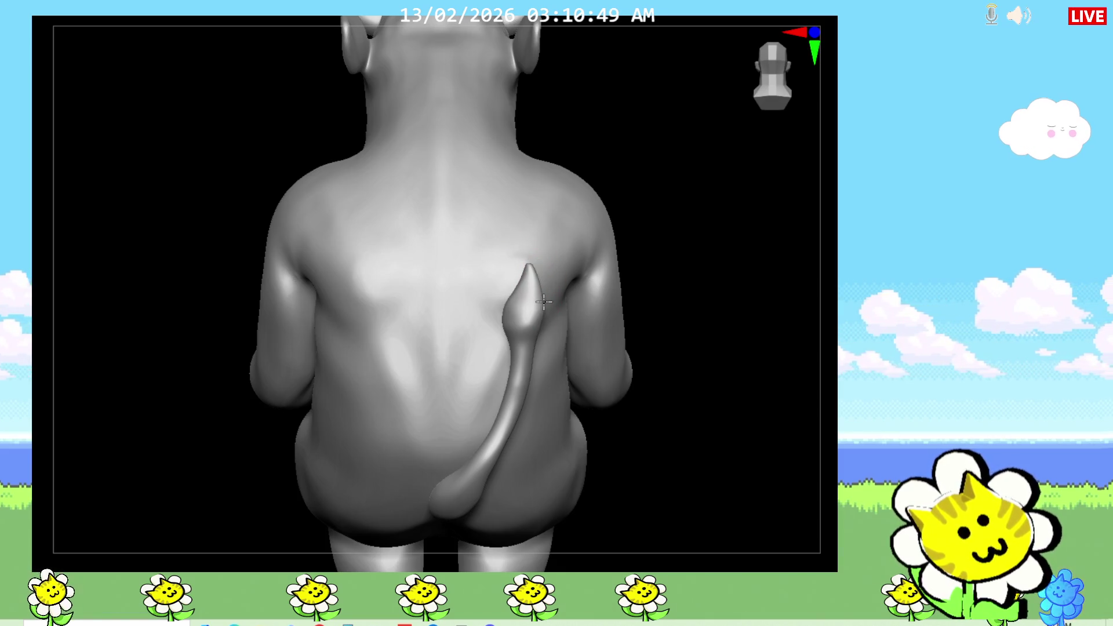
left_click_drag(515, 333, 519, 304)
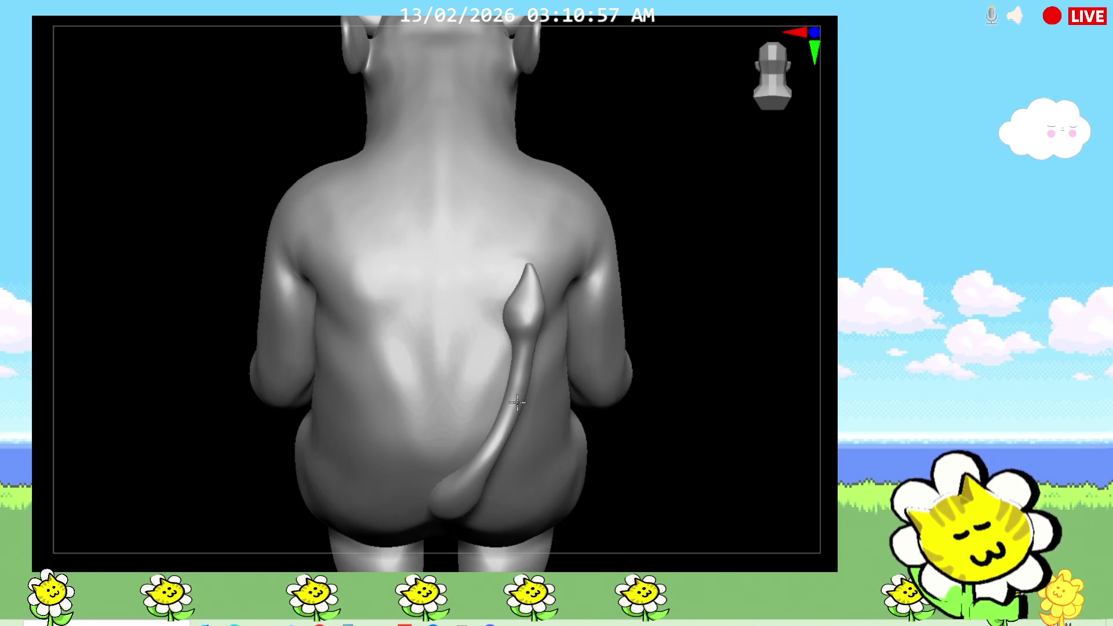
mouse_move(628, 451)
left_mouse_down()
mouse_move(676, 452)
mouse_move(666, 442)
left_mouse_up()
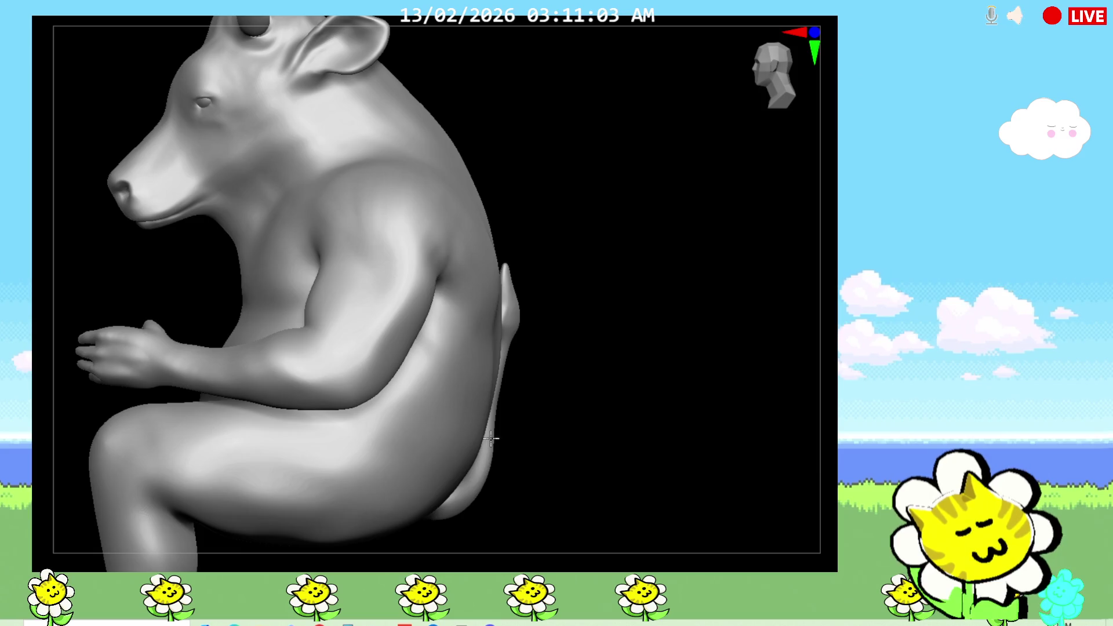
mouse_move(493, 426)
left_mouse_down()
mouse_move(550, 472)
mouse_move(512, 450)
mouse_move(570, 443)
mouse_move(548, 443)
mouse_move(553, 434)
left_mouse_up()
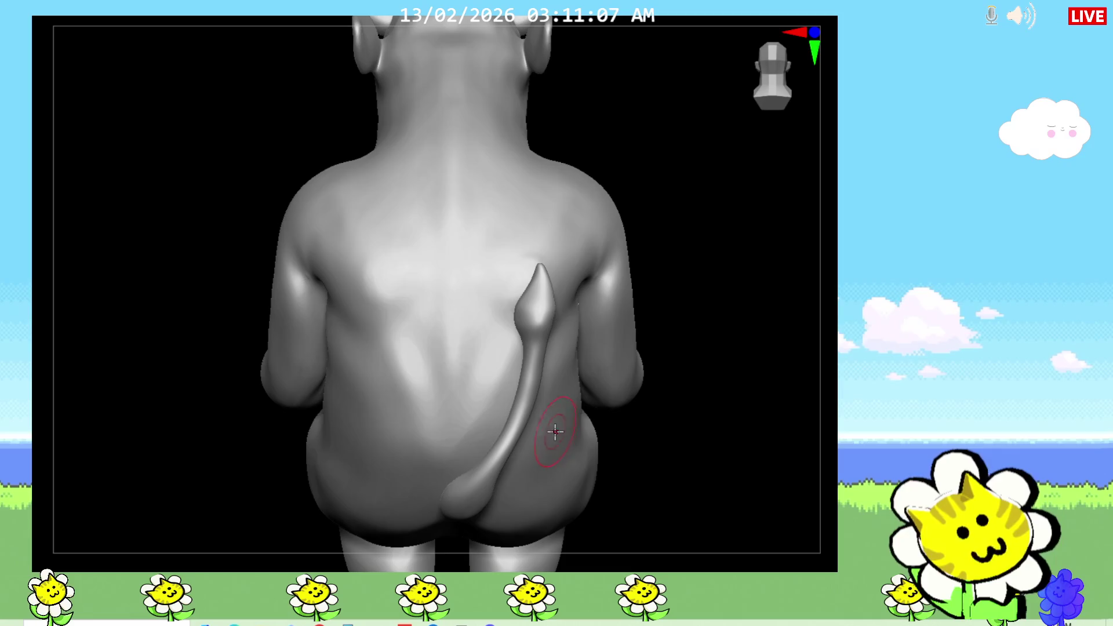
left_click_drag(694, 455, 614, 454)
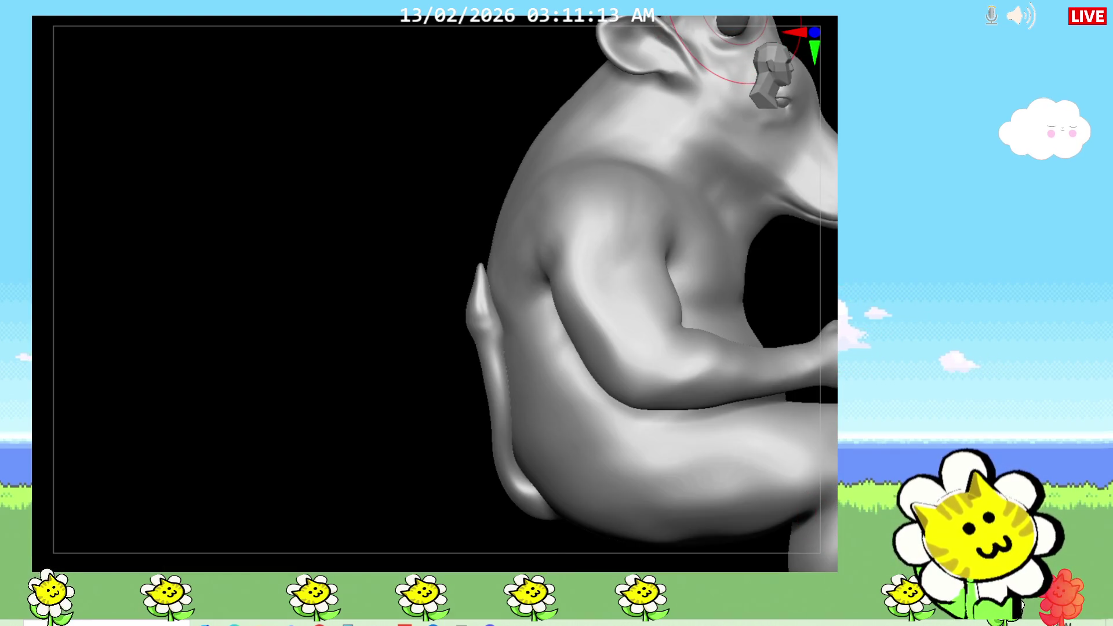
mouse_move(505, 492)
left_mouse_down()
mouse_move(485, 487)
mouse_move(491, 521)
left_mouse_up()
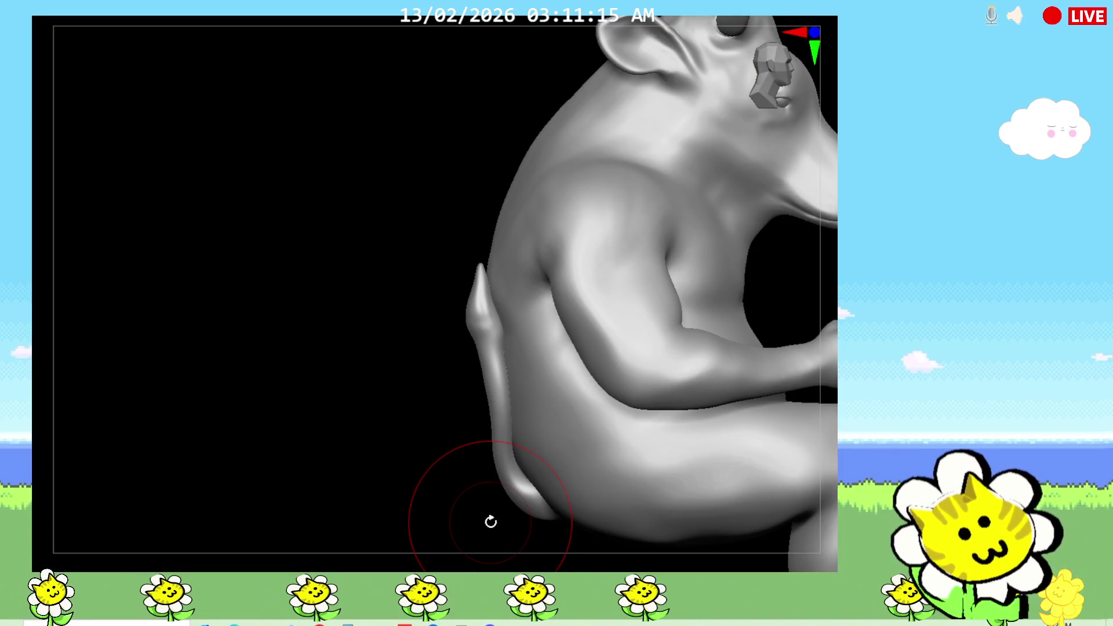
Choose another brush from the palette, then isolate the tail to check its shape before showing the figure again.
key("b")
key("Escape")
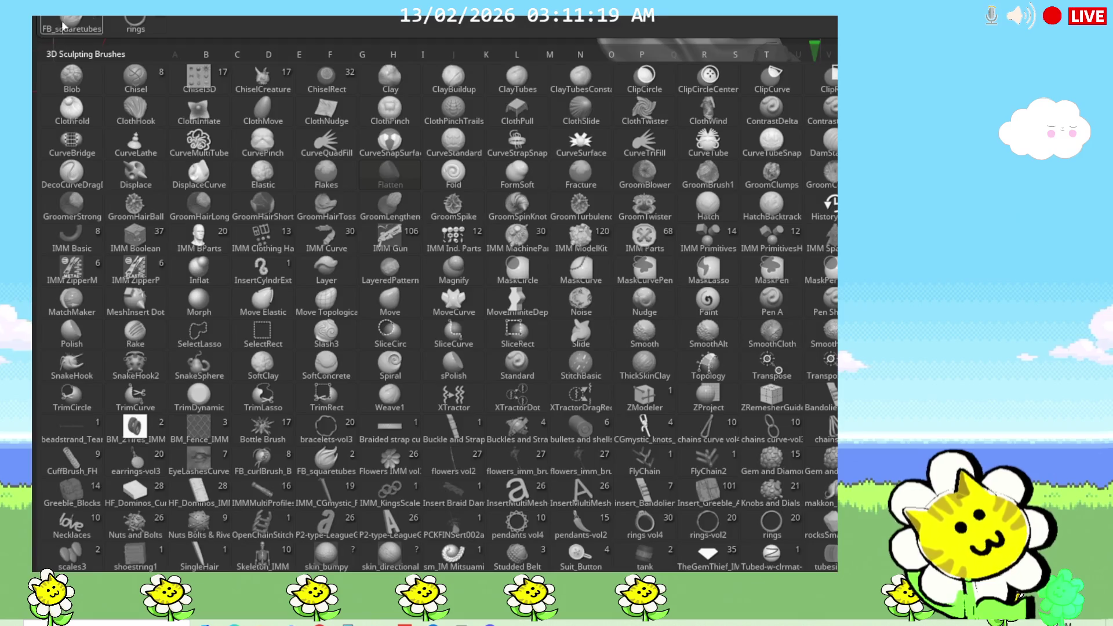
key("b")
left_click(99, 74)
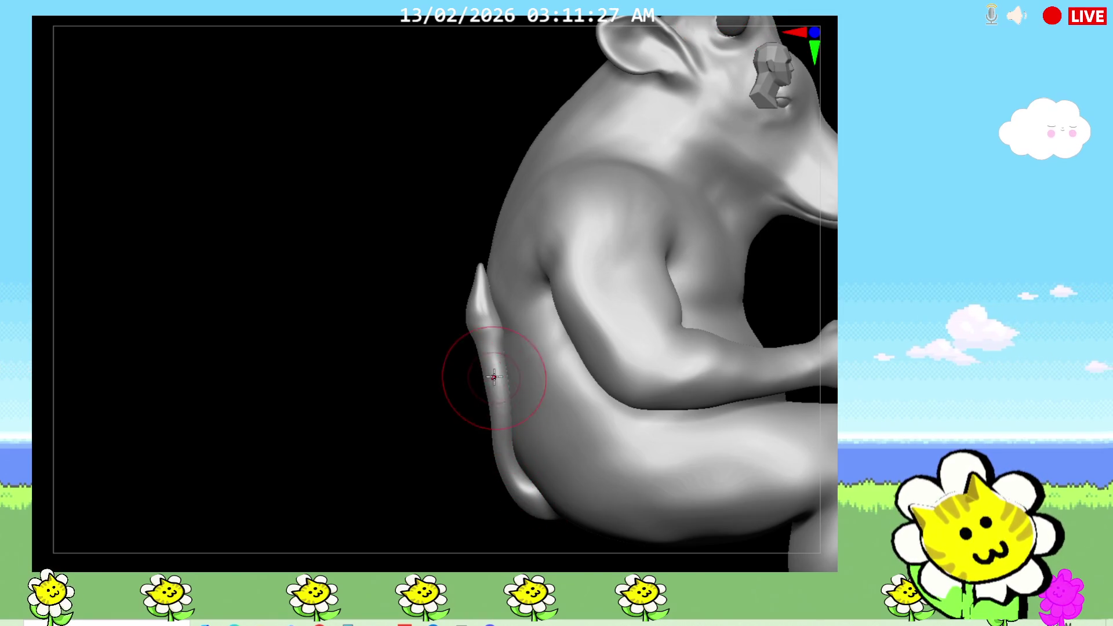
mouse_move(429, 420)
left_mouse_down()
mouse_move(447, 430)
mouse_move(382, 448)
mouse_move(423, 447)
left_mouse_up()
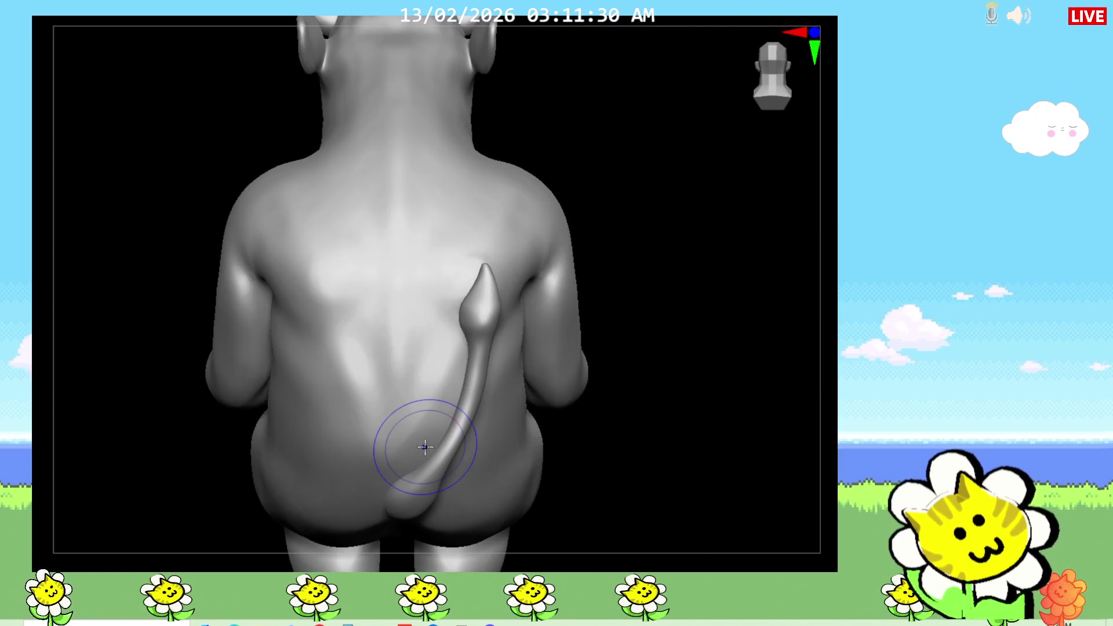
left_click(472, 393, "ctrl+shift")
mouse_move(605, 457)
left_mouse_down()
mouse_move(683, 472)
mouse_move(673, 464)
left_mouse_up()
left_click(659, 460, "ctrl+shift")
left_click_drag(523, 452, 612, 465)
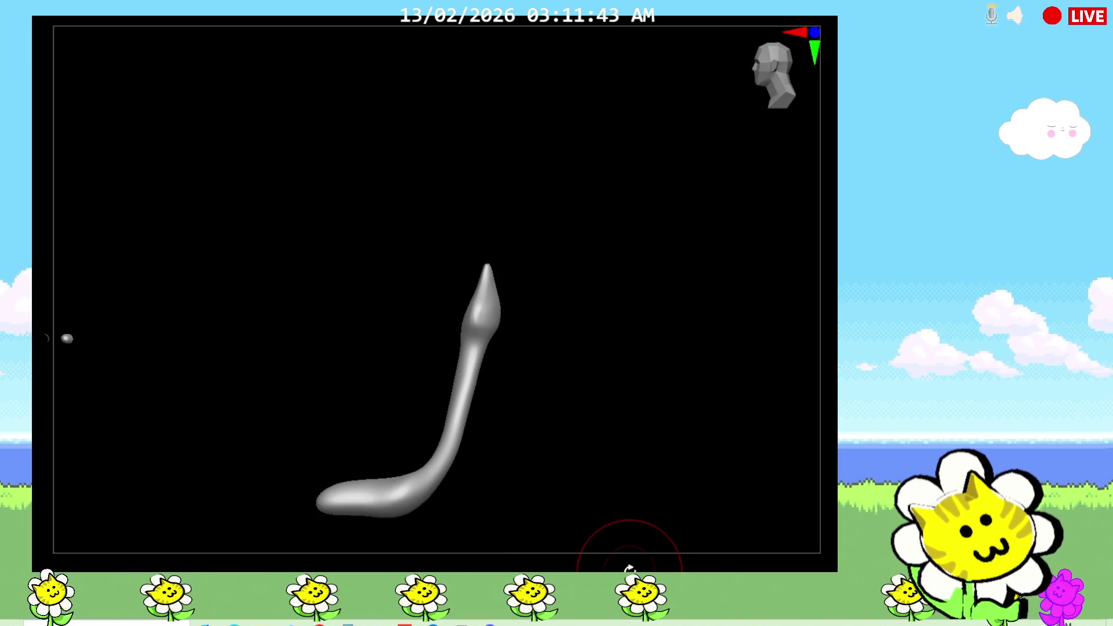
Turn on Polyframe (Shift+F) and orbit to view the whole seated figure from above.
mouse_move(619, 379)
left_mouse_down()
mouse_move(606, 464)
mouse_move(586, 460)
mouse_move(601, 497)
mouse_move(617, 442)
mouse_move(606, 350)
left_mouse_up()
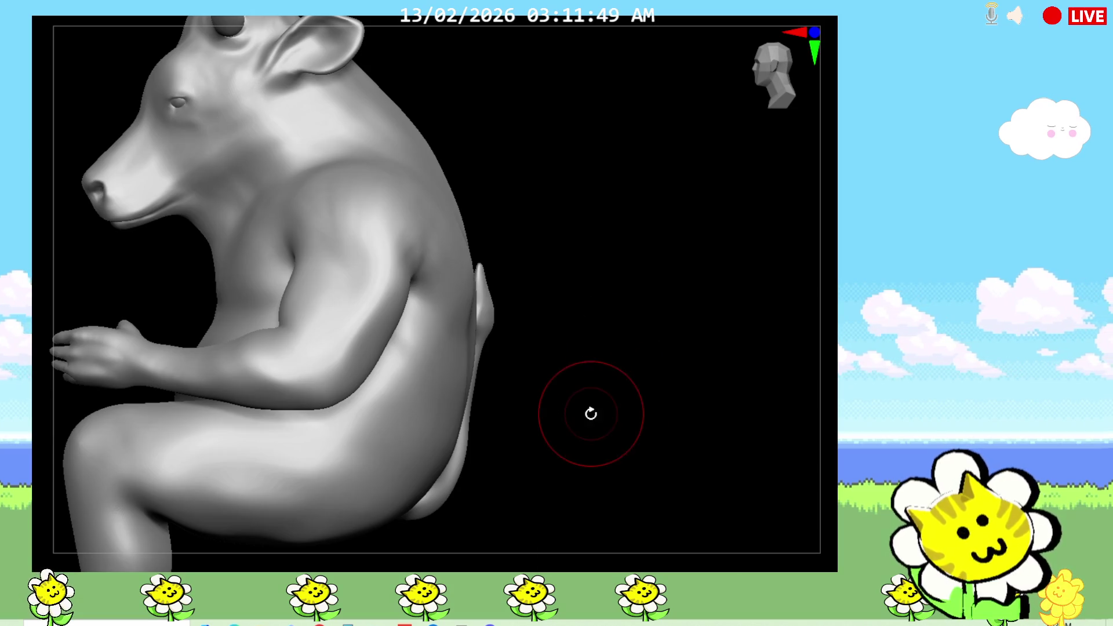
key("shift+f")
mouse_move(800, 472)
left_mouse_down()
mouse_move(671, 465)
mouse_move(641, 451)
left_mouse_up()
mouse_move(483, 352)
left_mouse_down()
mouse_move(549, 472)
mouse_move(661, 509)
mouse_move(665, 458)
mouse_move(477, 385)
mouse_move(465, 390)
mouse_move(638, 468)
mouse_move(614, 479)
mouse_move(619, 465)
mouse_move(714, 447)
mouse_move(708, 348)
mouse_move(765, 380)
mouse_move(773, 368)
mouse_move(688, 463)
mouse_move(631, 289)
mouse_move(630, 251)
left_mouse_up()
scroll(571, 472, "up", 5)
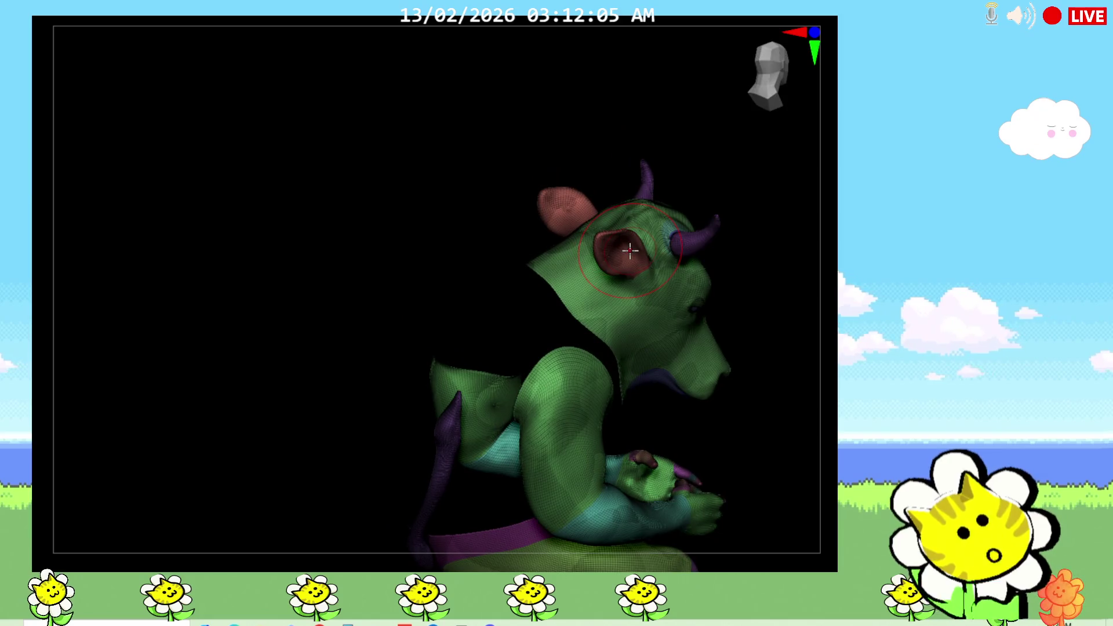
Hide the thigh and lasso-select the tail so only the tail stays visible.
mouse_move(838, 426)
left_mouse_down()
mouse_move(815, 325)
mouse_move(750, 355)
left_mouse_up()
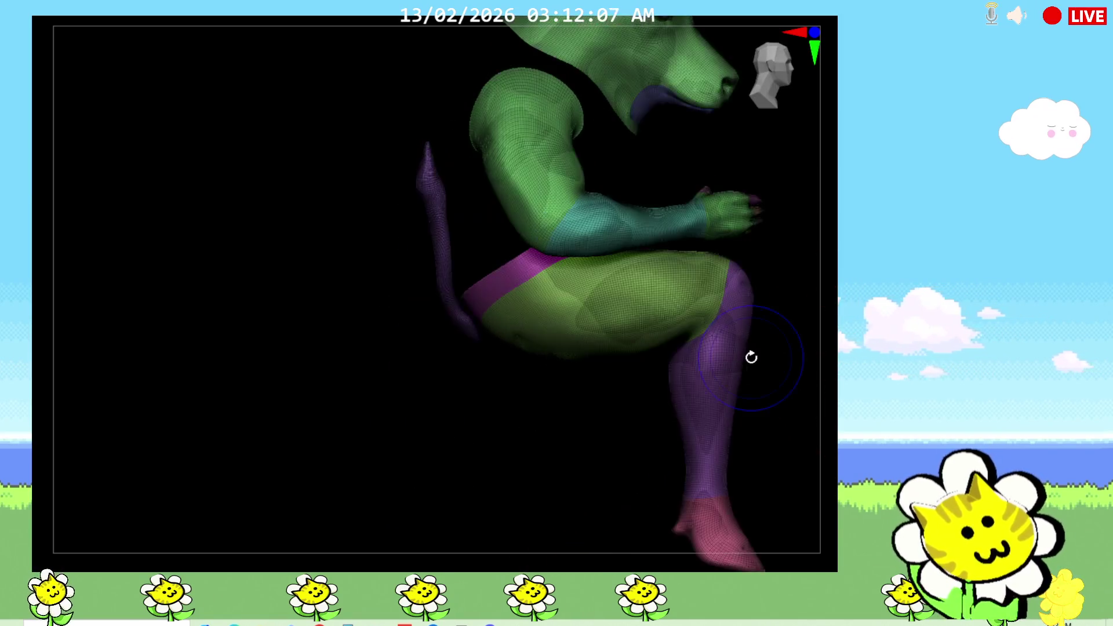
left_click(502, 291, "ctrl+alt+shift")
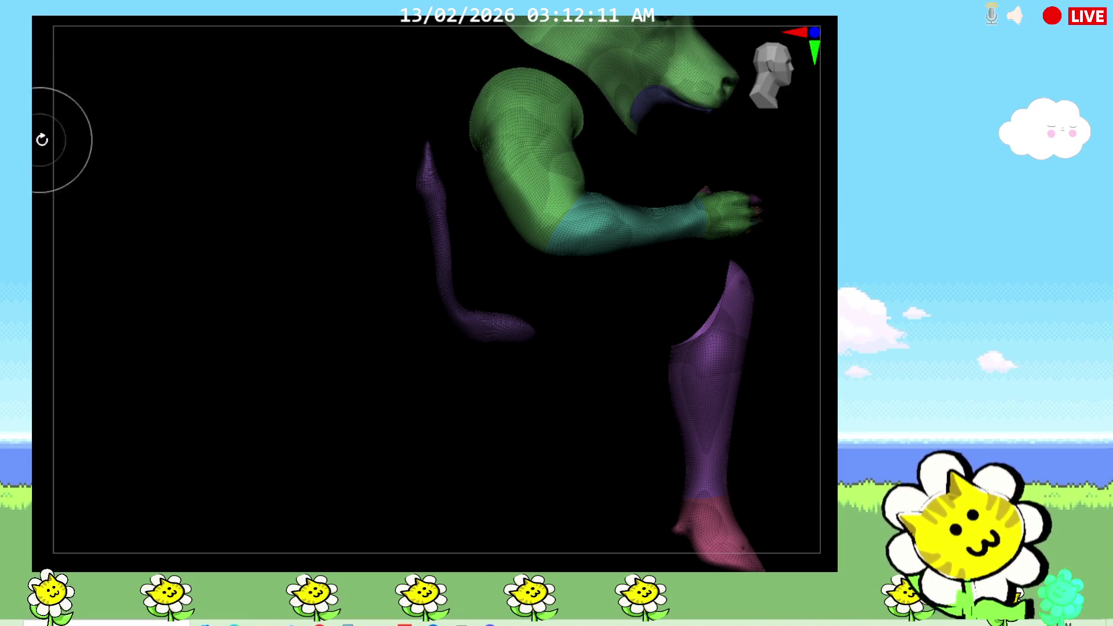
key("b")
left_click(74, 50)
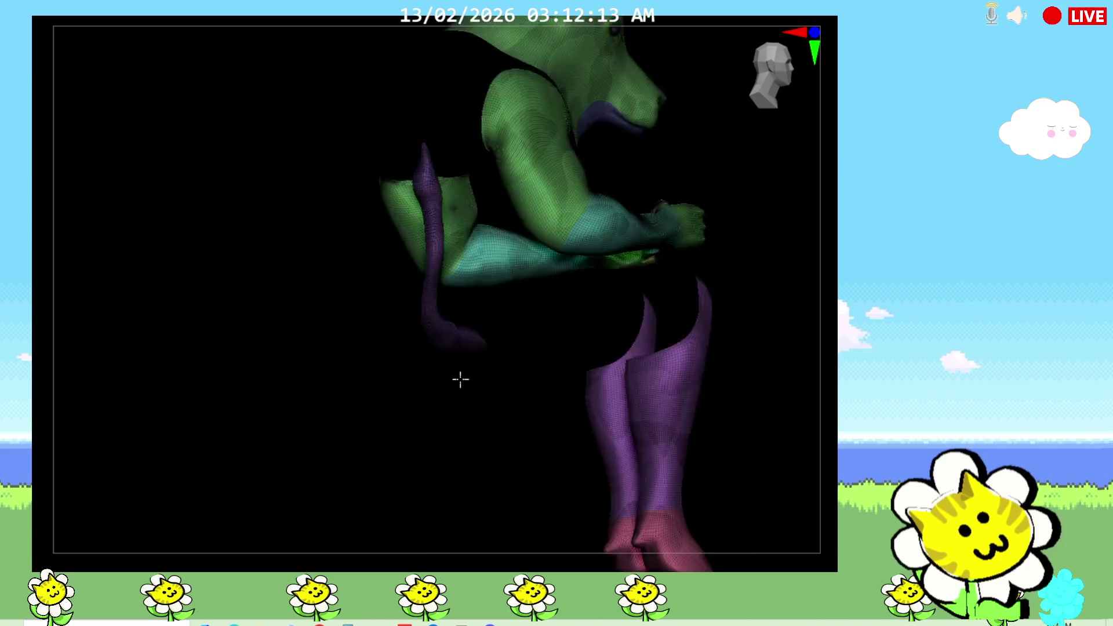
mouse_move(571, 385)
left_mouse_down("ctrl+shift")
mouse_move(464, 176)
mouse_move(385, 377)
mouse_move(406, 383)
left_mouse_up("ctrl+shift")
mouse_move(487, 442)
left_mouse_down()
mouse_move(555, 457)
mouse_move(559, 447)
mouse_move(809, 534)
left_mouse_up()
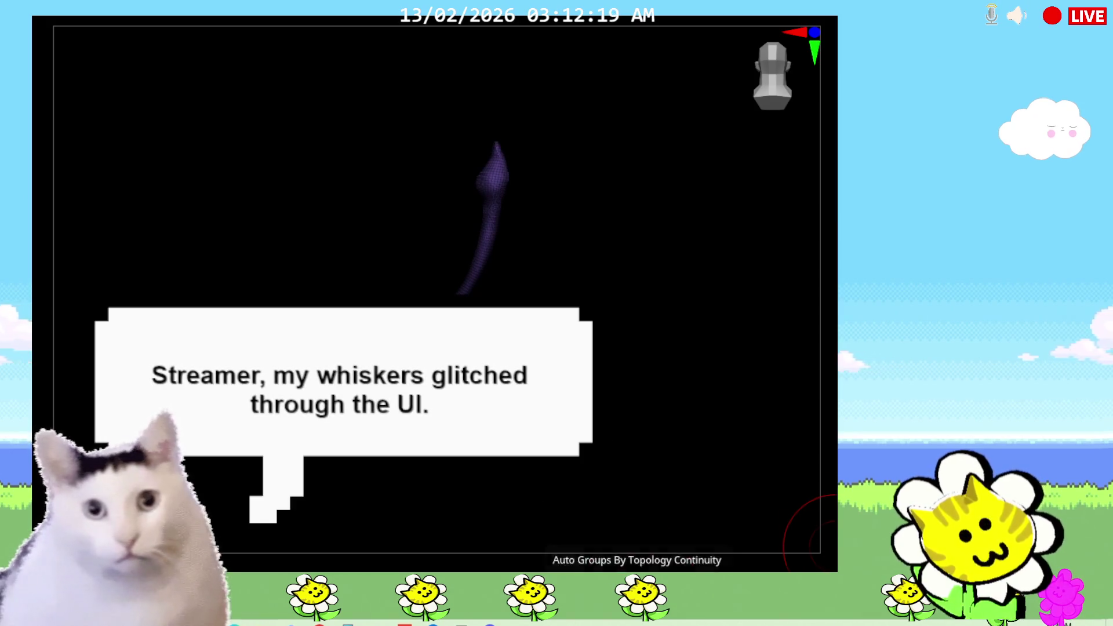
Orbit around the isolated tail and frame it in the view.
left_click_drag(703, 388, 708, 482)
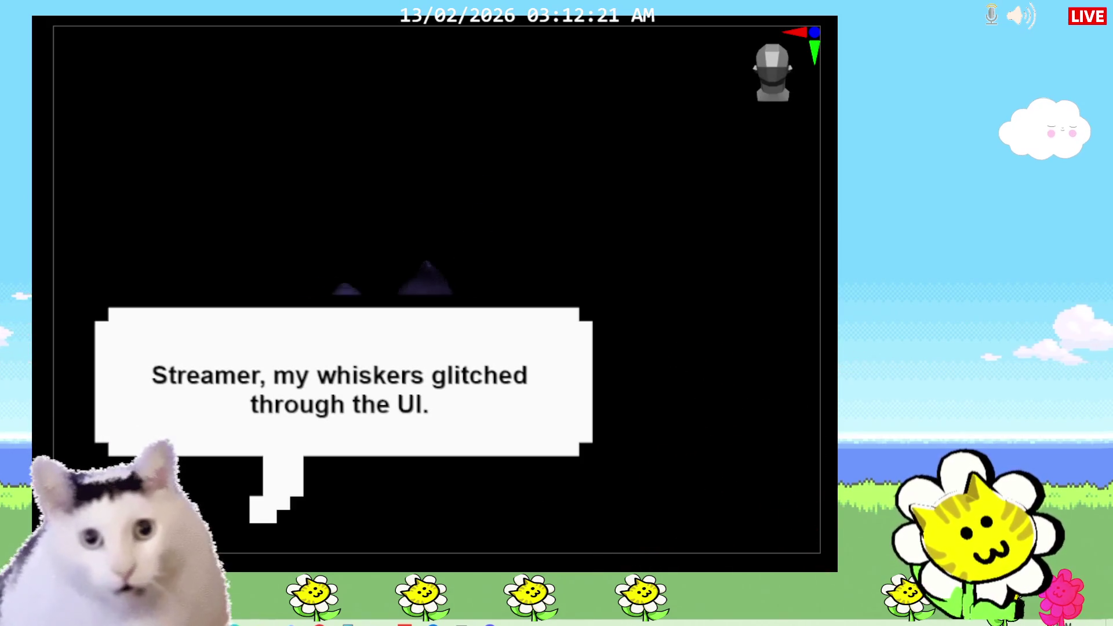
left_click_drag(714, 388, 724, 425)
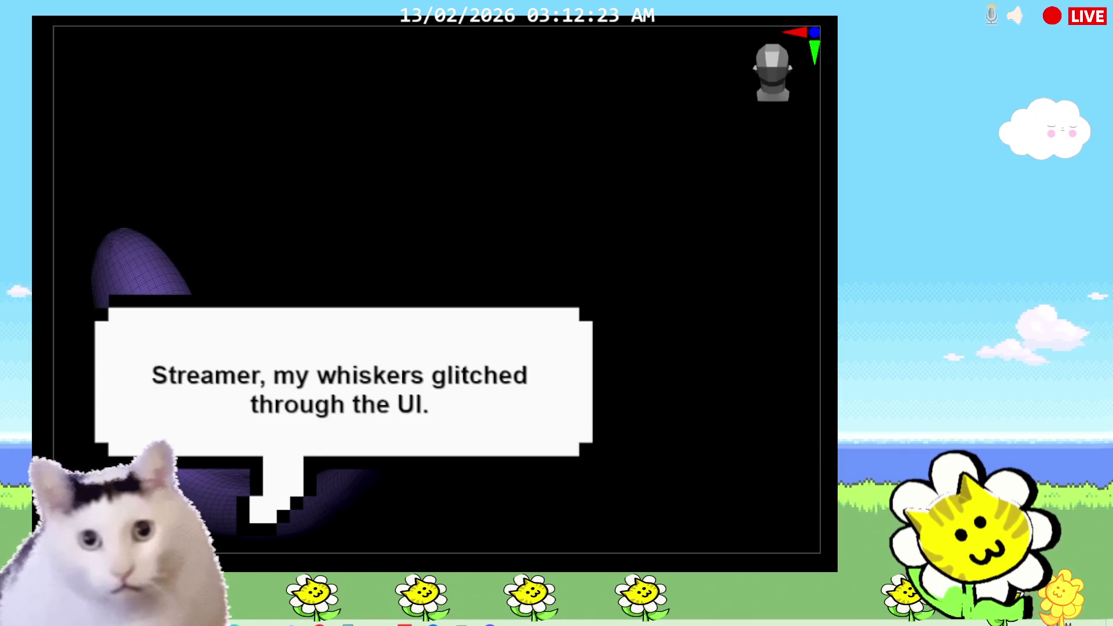
key("f")
scroll(617, 443, "up", 3)
Unhide the full figure, turn Polyframe off, and orbit from the back toward the front.
left_click(684, 447)
key("shift+f")
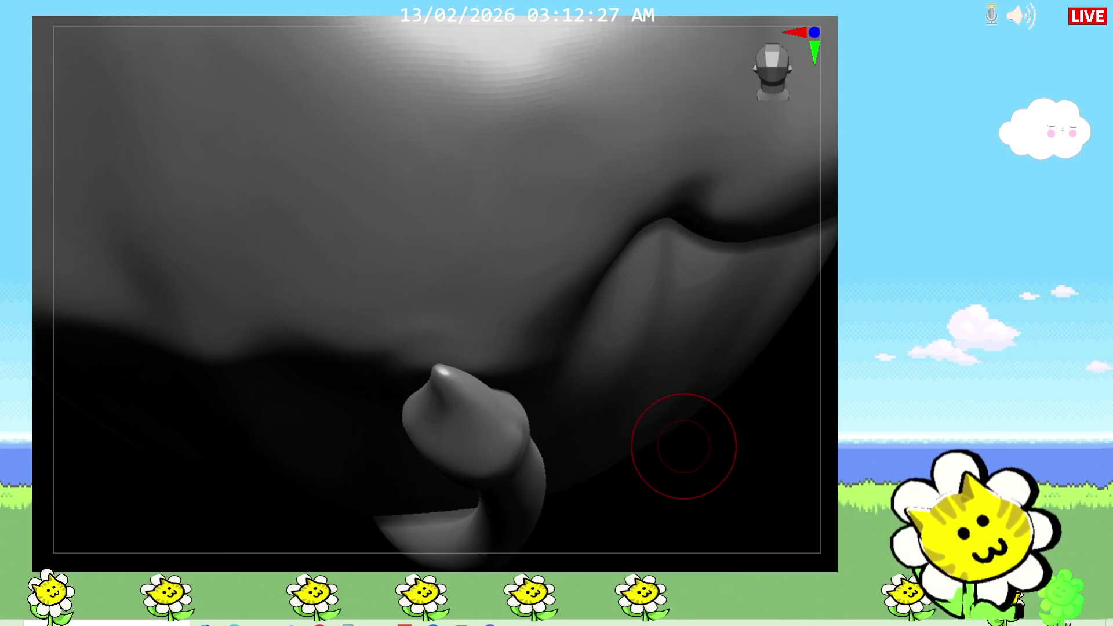
key("f")
mouse_move(684, 447)
left_mouse_down()
mouse_move(743, 442)
mouse_move(725, 388)
left_mouse_up()
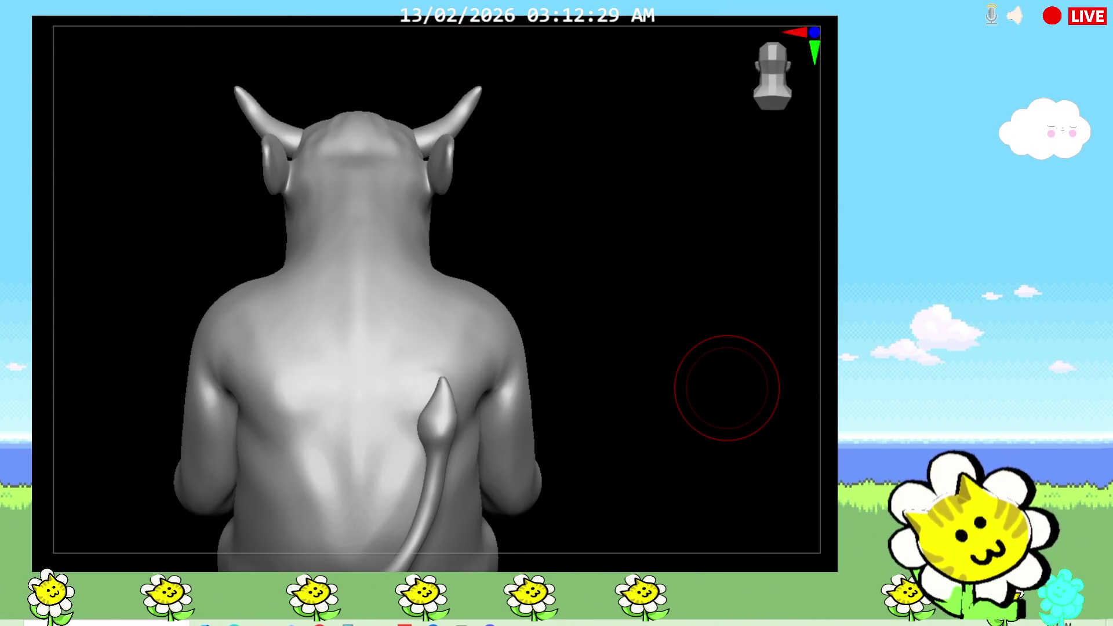
scroll(820, 354, "down", 3)
mouse_move(820, 353)
left_mouse_down()
mouse_move(666, 415)
mouse_move(779, 401)
mouse_move(713, 427)
mouse_move(718, 450)
mouse_move(695, 479)
mouse_move(454, 494)
mouse_move(653, 442)
mouse_move(566, 408)
mouse_move(562, 435)
mouse_move(33, 7)
left_mouse_up()
mouse_move(639, 390)
left_mouse_down()
mouse_move(597, 412)
mouse_move(637, 398)
left_mouse_up()
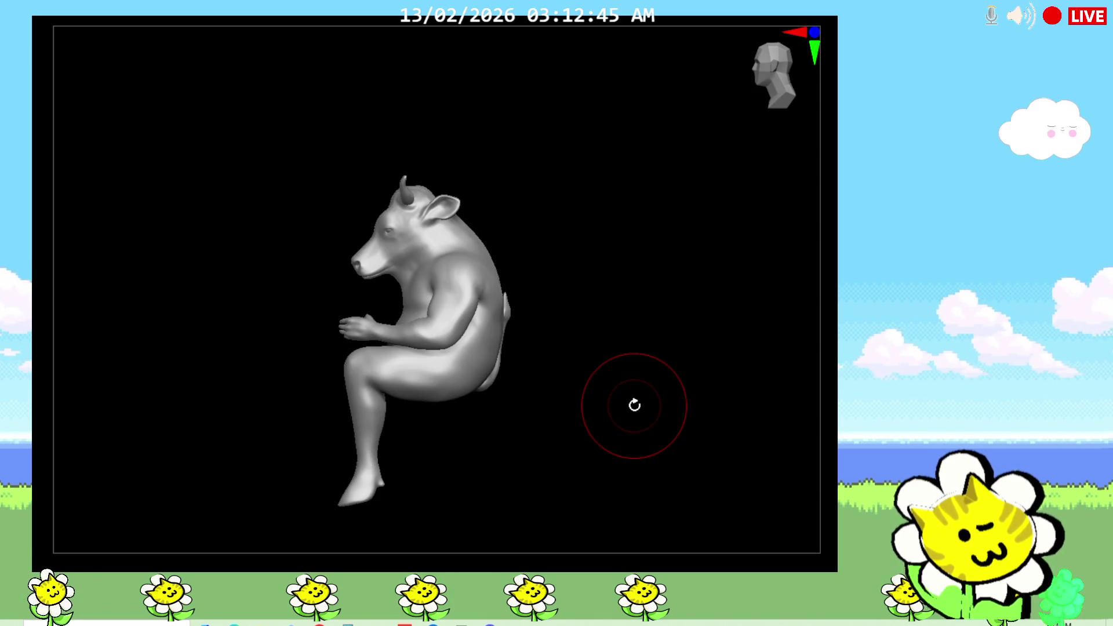
mouse_move(634, 406)
left_mouse_down()
mouse_move(621, 448)
mouse_move(632, 462)
mouse_move(636, 410)
left_mouse_up()
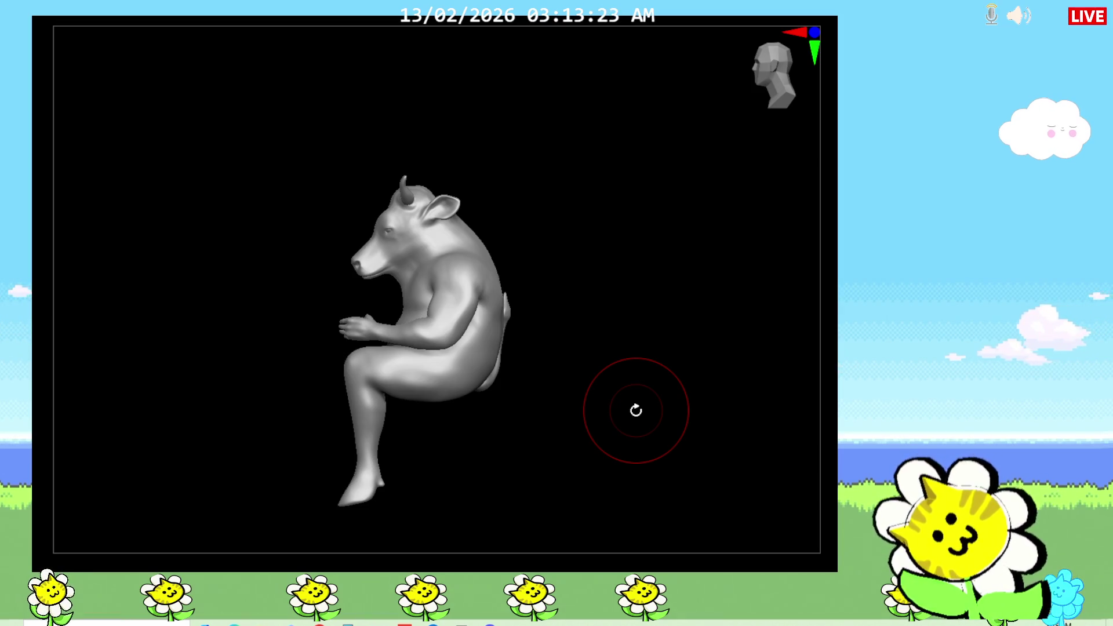
mouse_move(586, 389)
left_mouse_down()
mouse_move(547, 380)
mouse_move(556, 388)
left_mouse_up()
left_click_drag(750, 532, 822, 344, "alt")
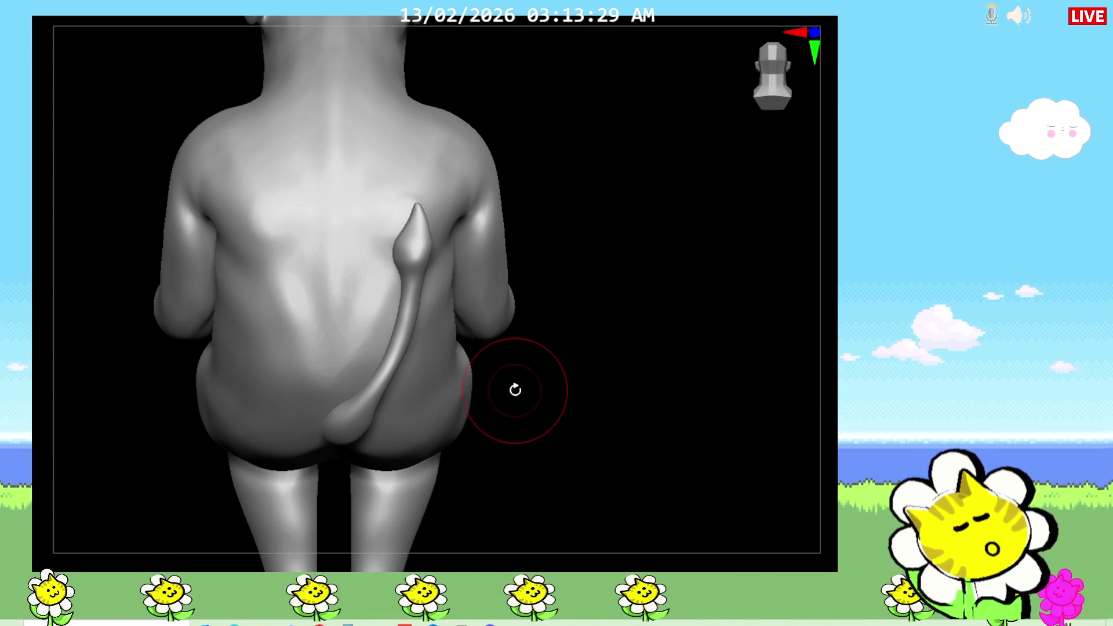
mouse_move(564, 398)
left_mouse_down()
mouse_move(602, 410)
mouse_move(621, 398)
mouse_move(546, 454)
left_mouse_up()
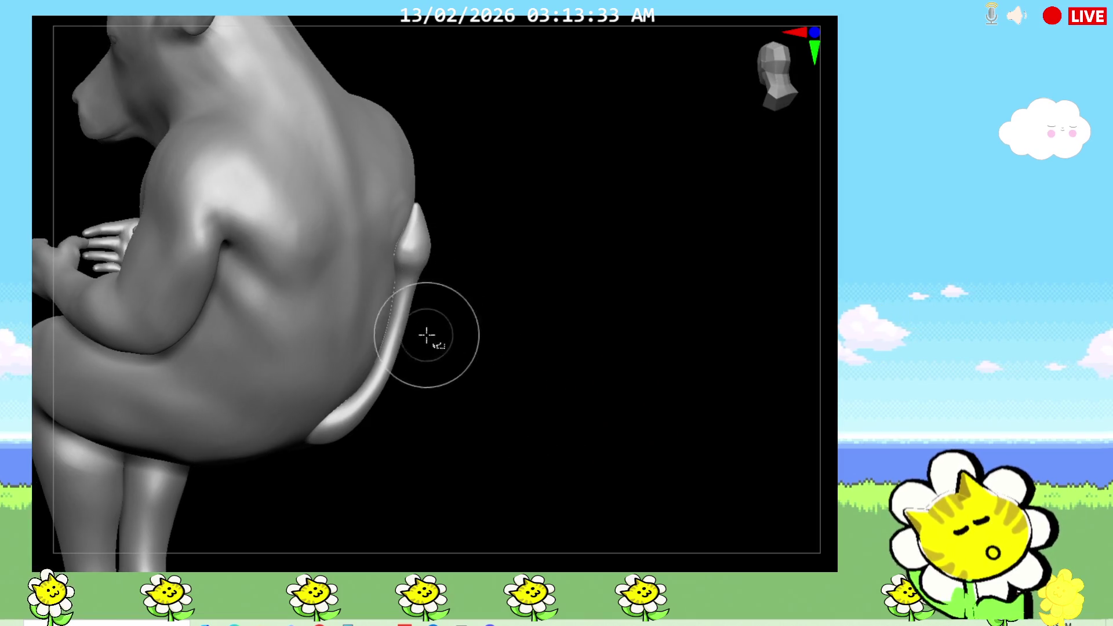
Briefly view the tail alone, restore the body, and orbit to a three-quarter side view.
left_click(374, 398, "ctrl+shift")
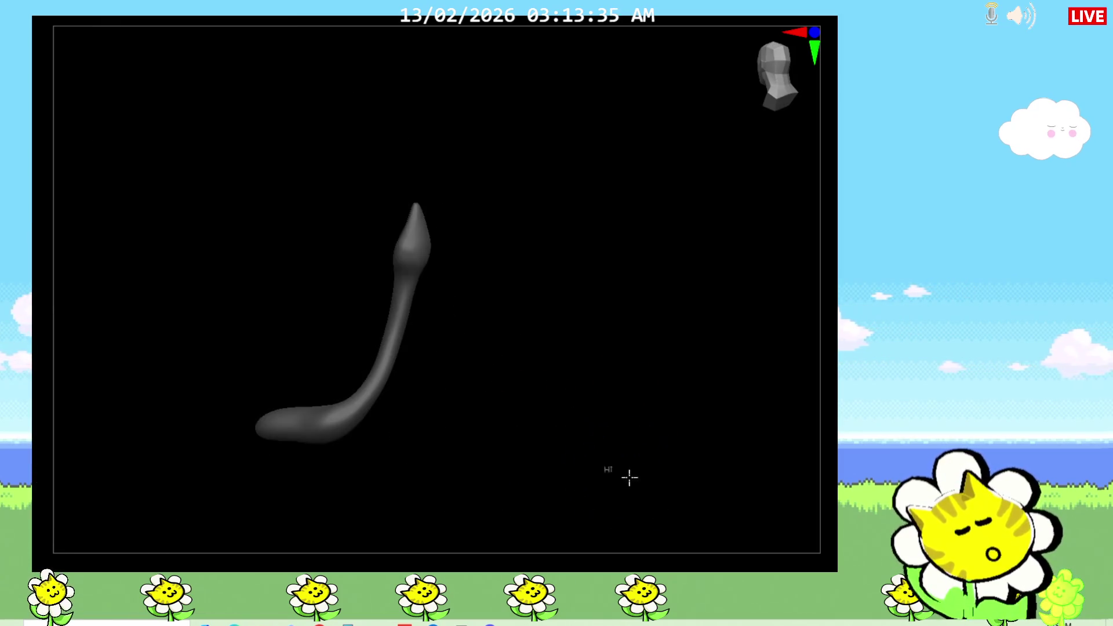
left_click(632, 473, "ctrl+shift")
left_click_drag(636, 463, 629, 451)
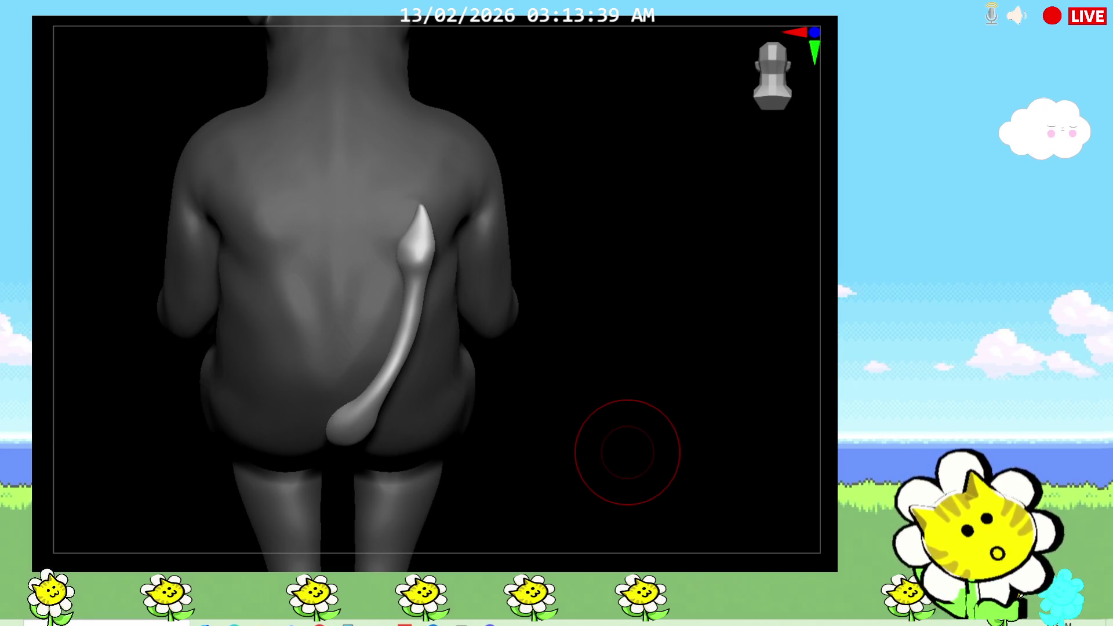
mouse_move(603, 443)
left_mouse_down()
mouse_move(584, 435)
mouse_move(594, 428)
mouse_move(596, 449)
mouse_move(579, 455)
left_mouse_up()
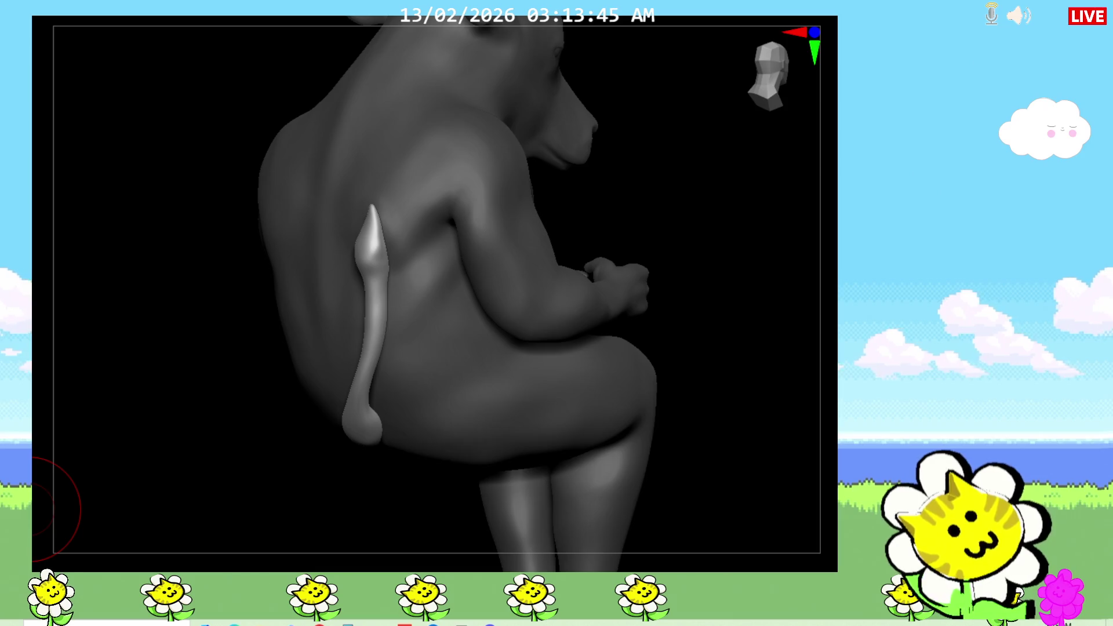
From the brush palette, select the Move brush while viewing the tail from behind.
key("b")
key("Escape")
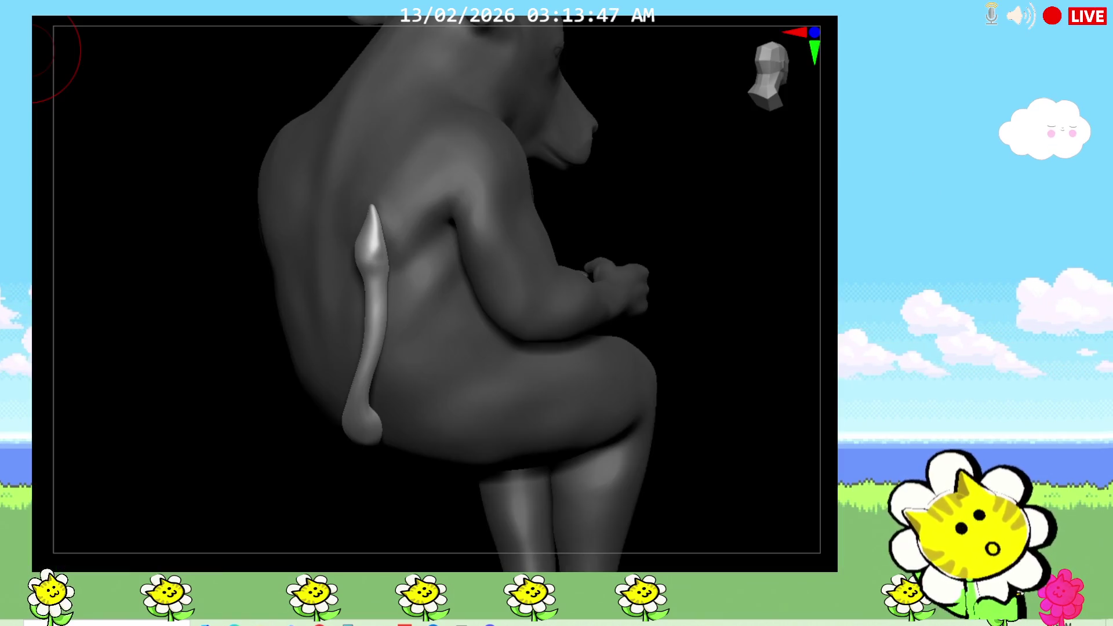
key("b")
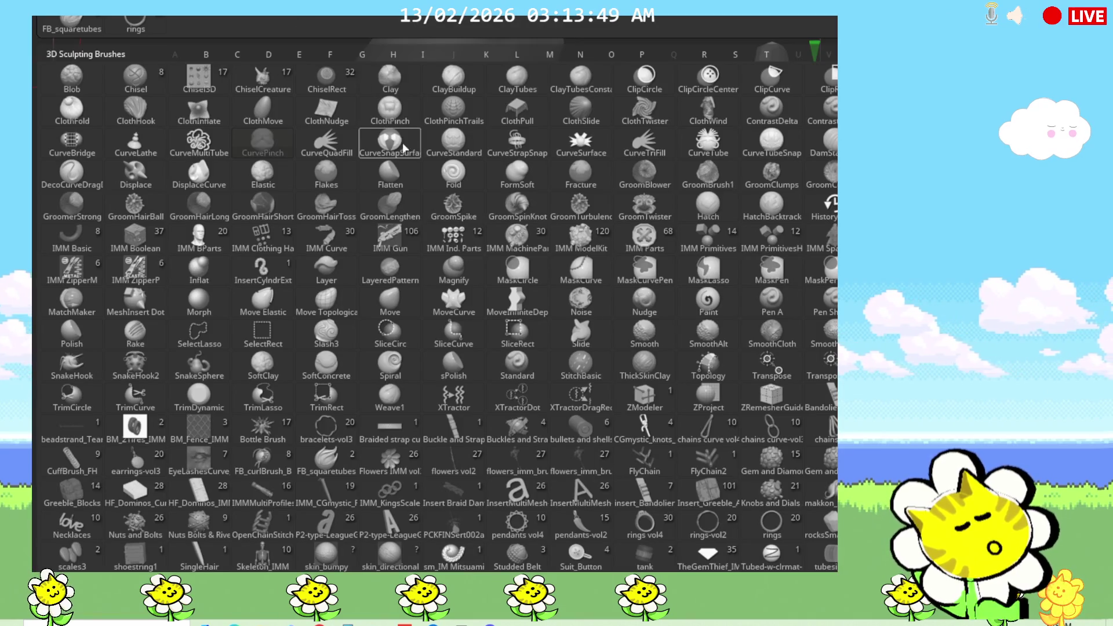
left_click(517, 145)
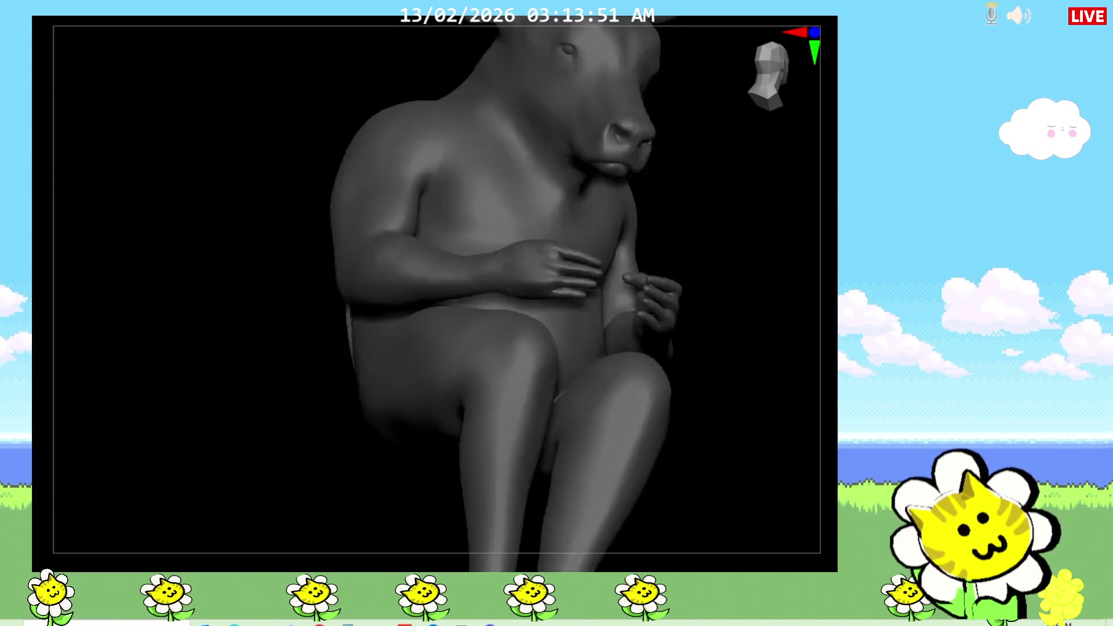
mouse_move(477, 218)
left_mouse_down()
mouse_move(603, 475)
mouse_move(730, 442)
mouse_move(726, 423)
left_mouse_up()
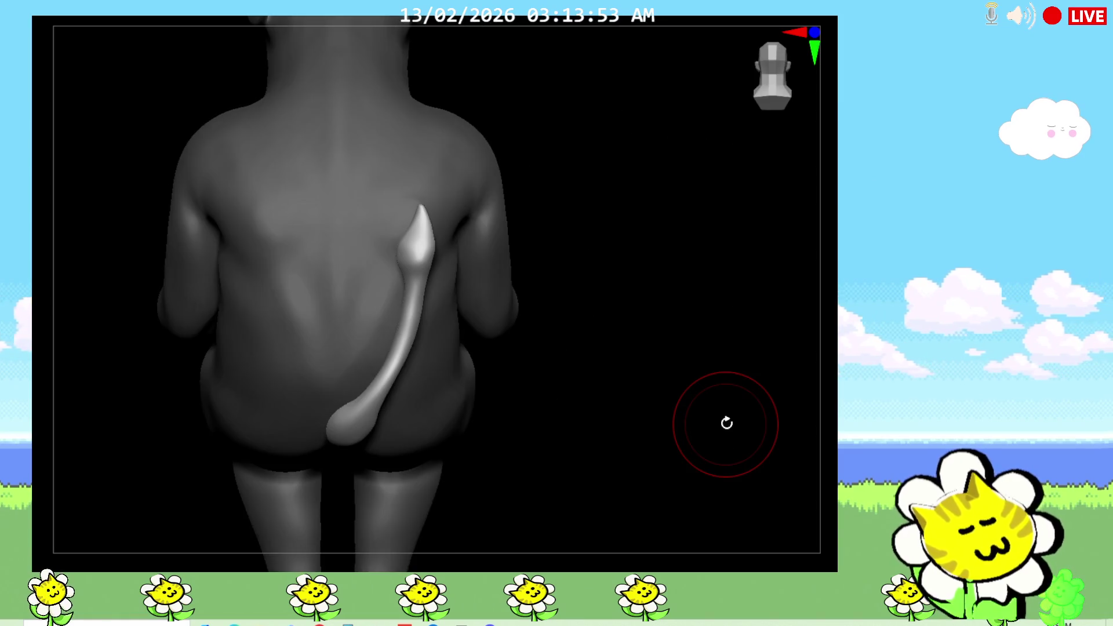
key("b")
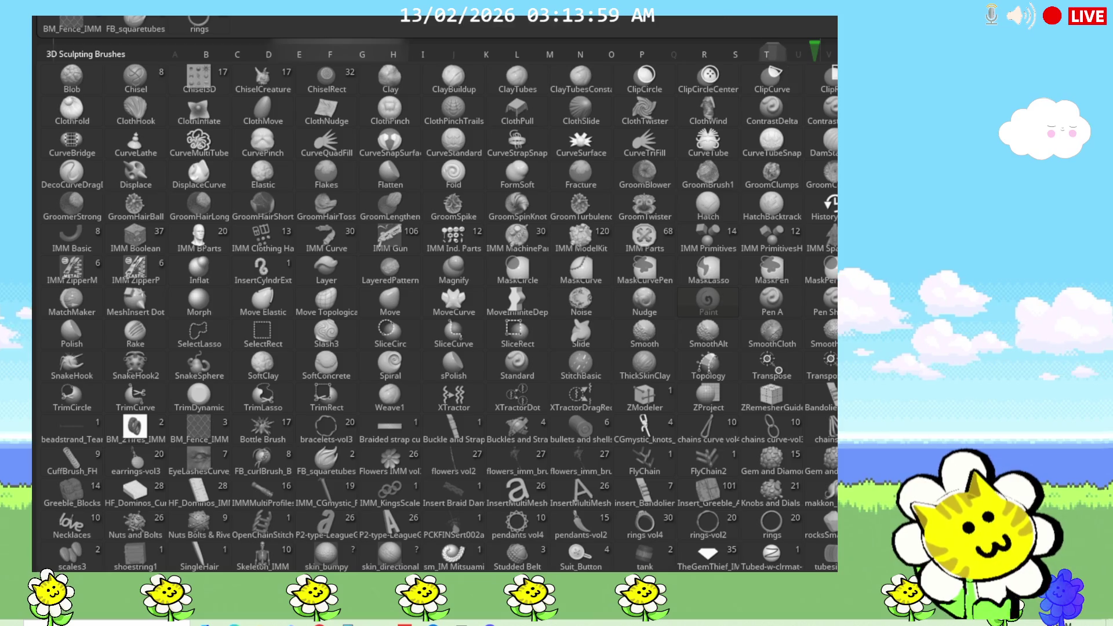
left_click(822, 400)
key("b")
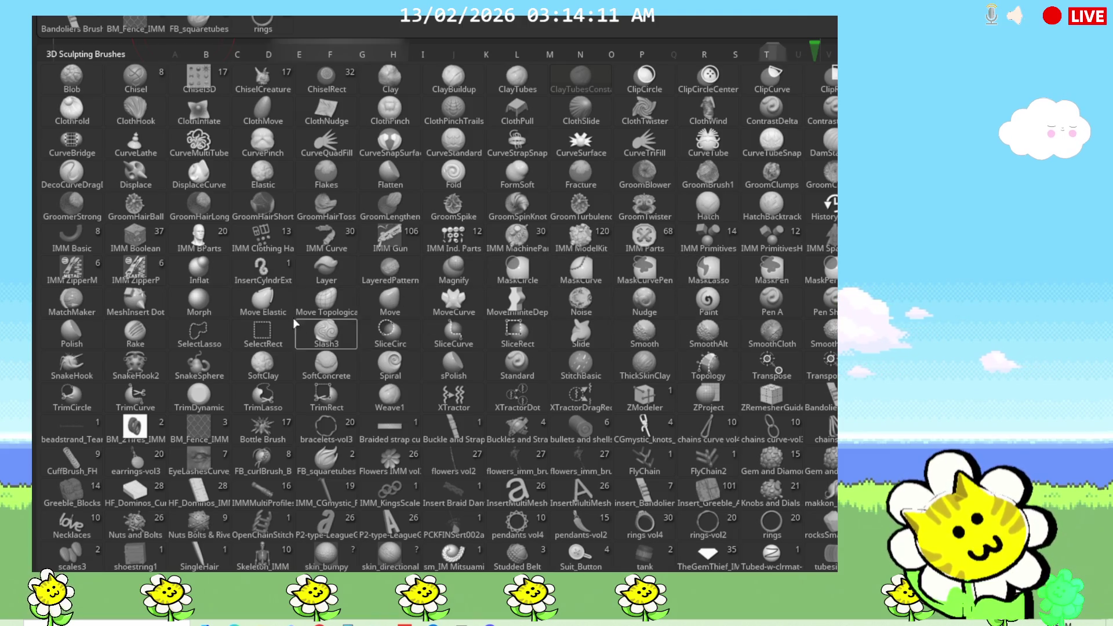
left_click(388, 300)
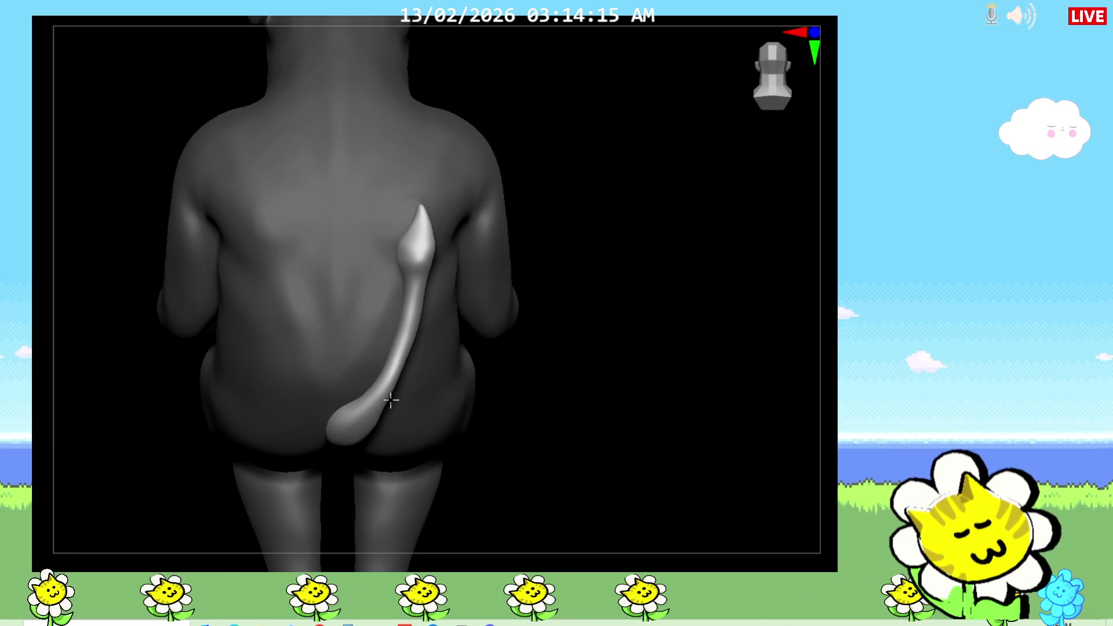
Zoom in on the tail and pull its lower section into a new downward curve.
mouse_move(551, 448)
left_mouse_down()
mouse_move(532, 455)
mouse_move(556, 450)
left_mouse_up()
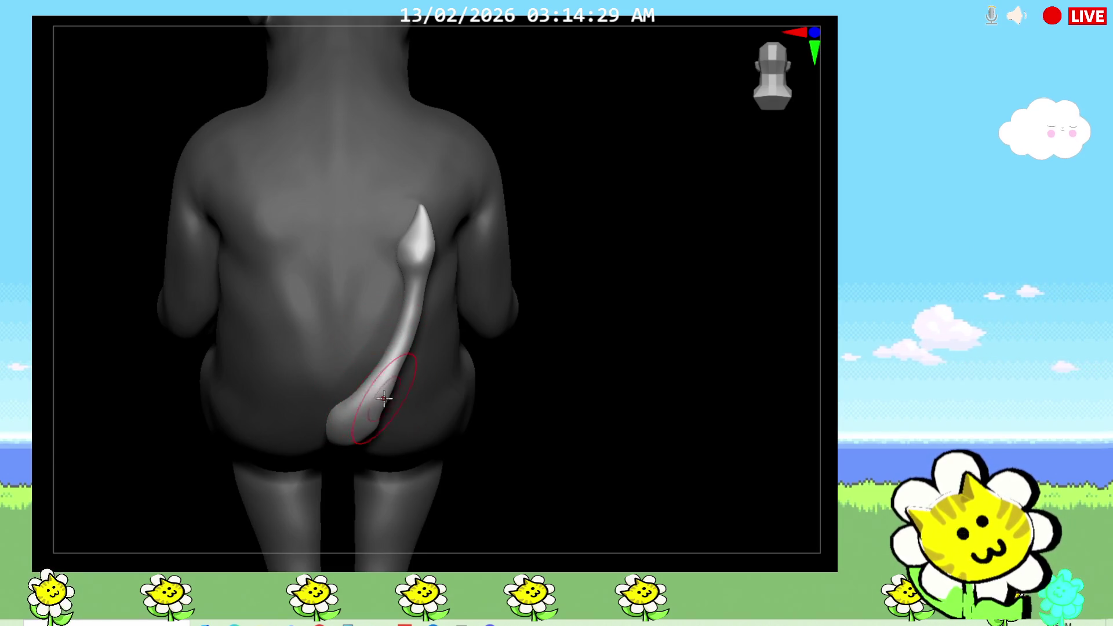
mouse_move(437, 430)
right_mouse_down()
mouse_move(520, 443)
mouse_move(385, 447)
mouse_move(325, 491)
right_mouse_up()
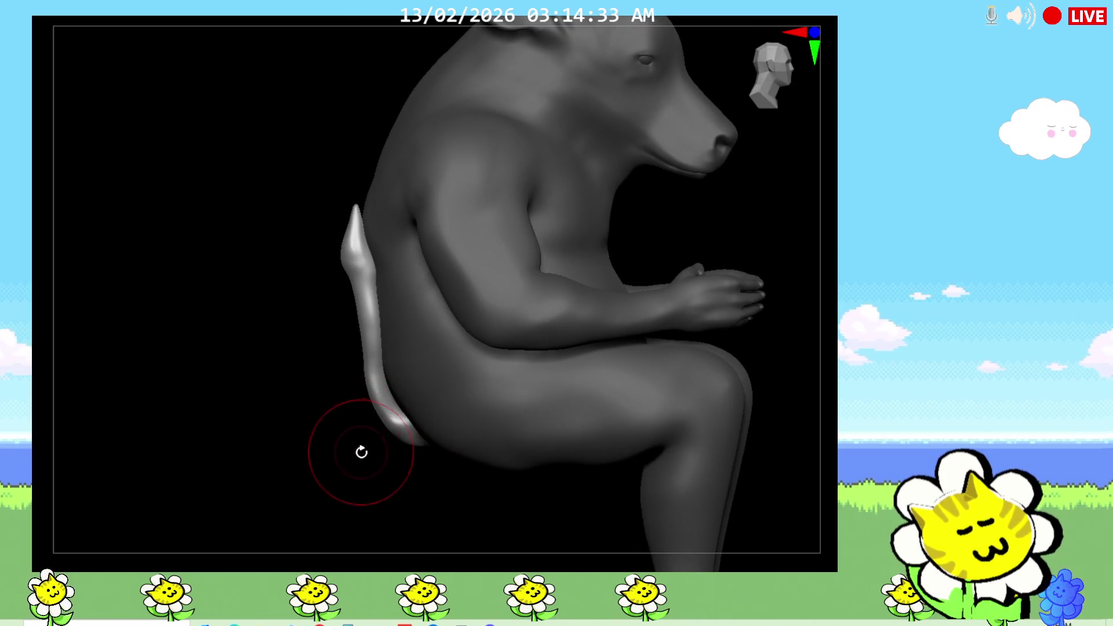
right_click_drag(360, 450, 394, 446)
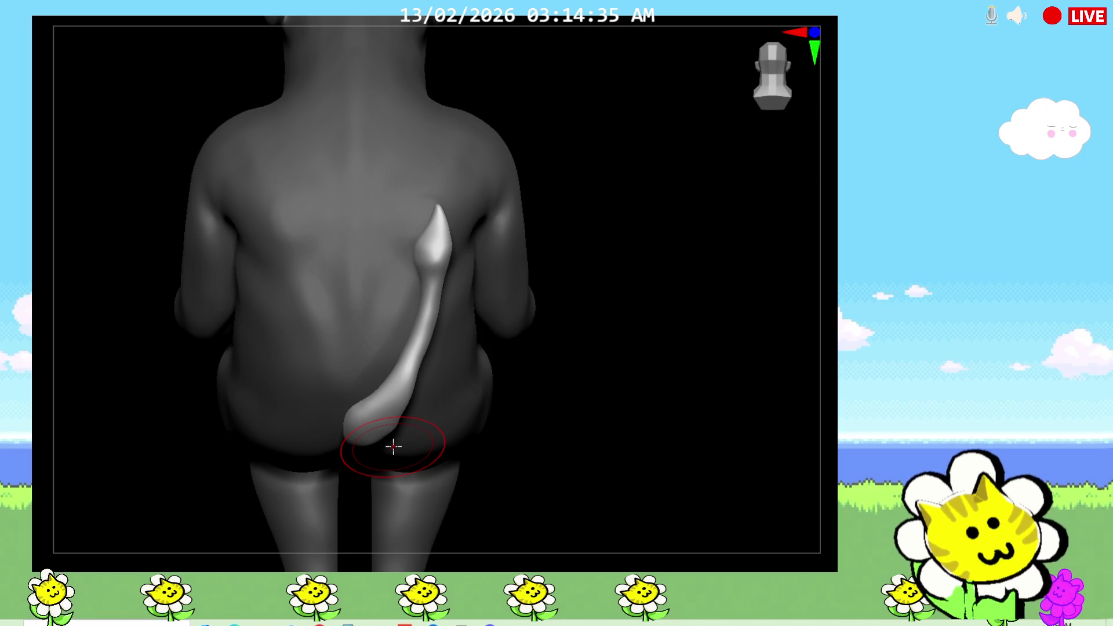
mouse_move(589, 417)
right_mouse_down()
mouse_move(603, 373)
mouse_move(653, 432)
right_mouse_up()
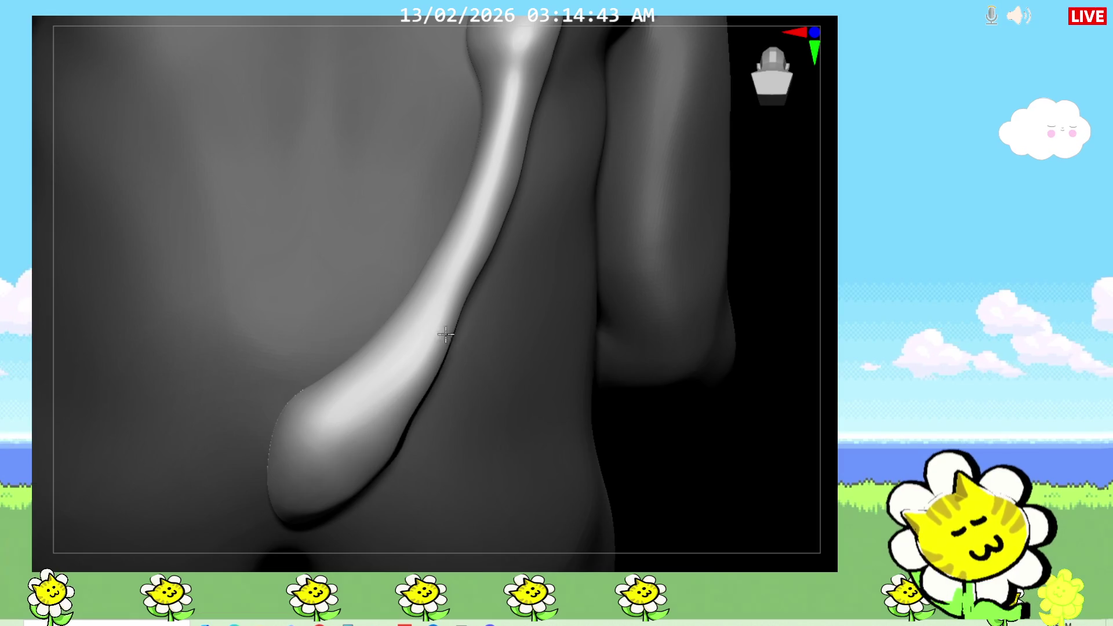
right_click_drag(691, 457, 418, 371)
left_click_drag(417, 371, 431, 328)
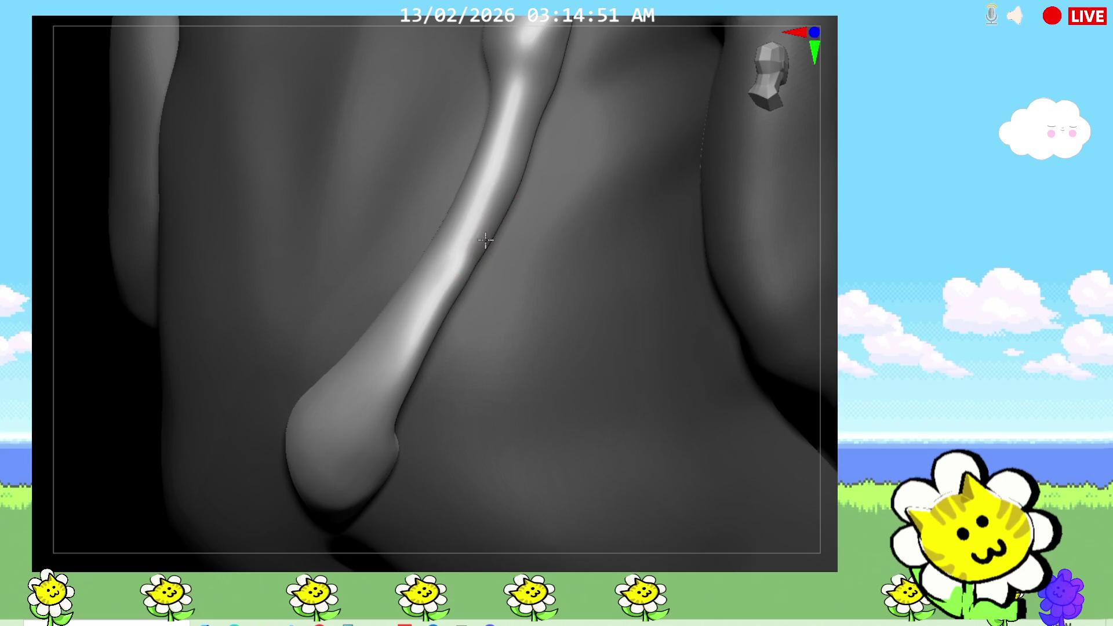
Check the reshaped tail from back, rear three-quarter and side views, zooming on the hip.
right_click_drag(390, 441, 725, 406)
left_click_drag(735, 421, 730, 418)
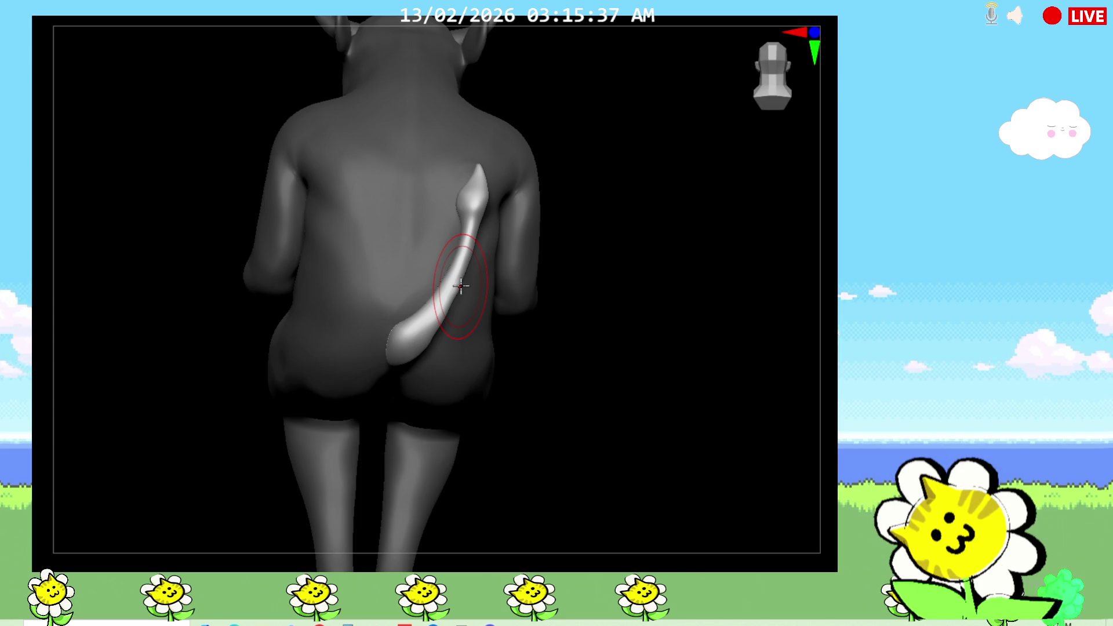
mouse_move(606, 377)
right_mouse_down()
mouse_move(566, 381)
mouse_move(690, 382)
mouse_move(698, 365)
mouse_move(476, 322)
right_mouse_up()
right_click_drag(461, 458, 529, 450)
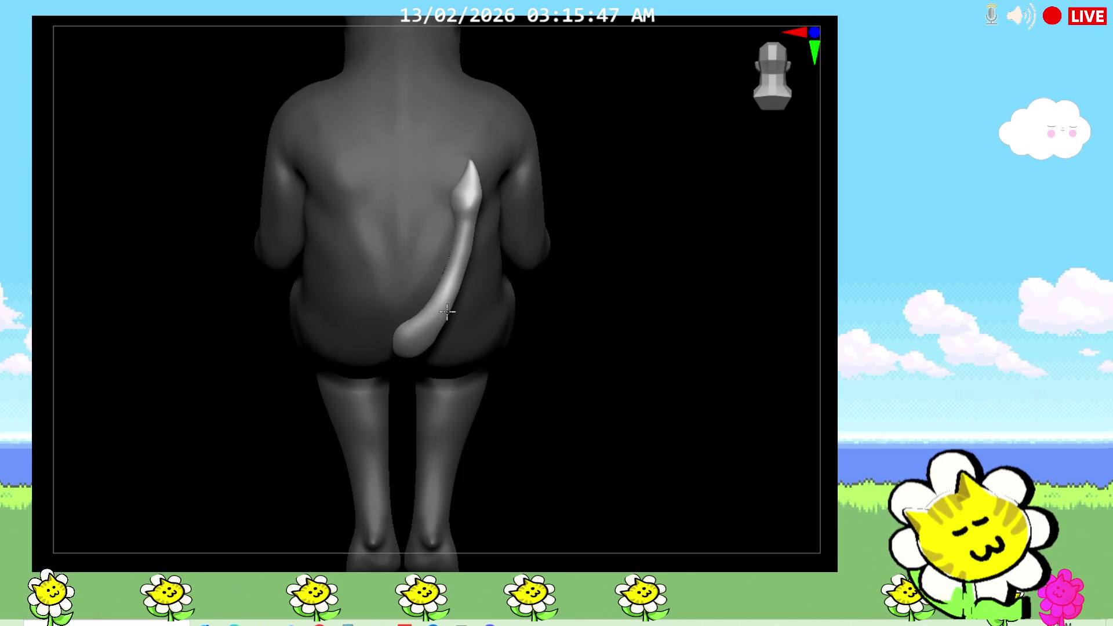
left_click_drag(560, 382, 603, 391)
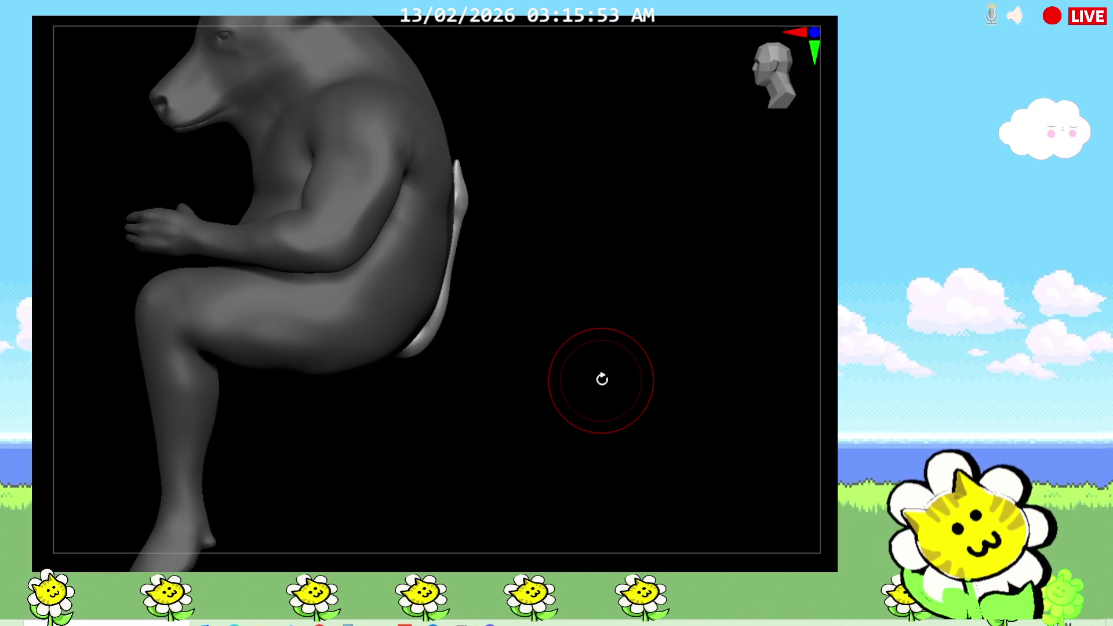
mouse_move(602, 380)
left_mouse_down()
mouse_move(539, 380)
mouse_move(515, 368)
left_mouse_up()
mouse_move(504, 472)
left_mouse_down()
mouse_move(607, 430)
mouse_move(547, 410)
left_mouse_up()
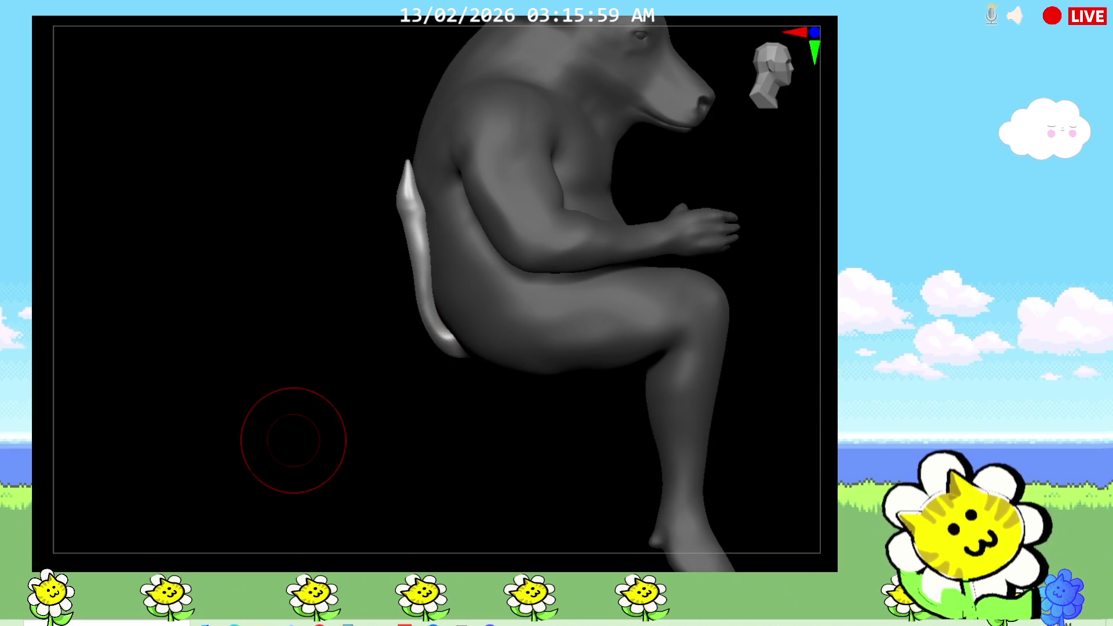
mouse_move(294, 440)
left_mouse_down("alt")
mouse_move(564, 462)
mouse_move(459, 310)
mouse_move(410, 464)
mouse_move(443, 248)
mouse_move(281, 516)
mouse_move(292, 513)
left_mouse_up("alt")
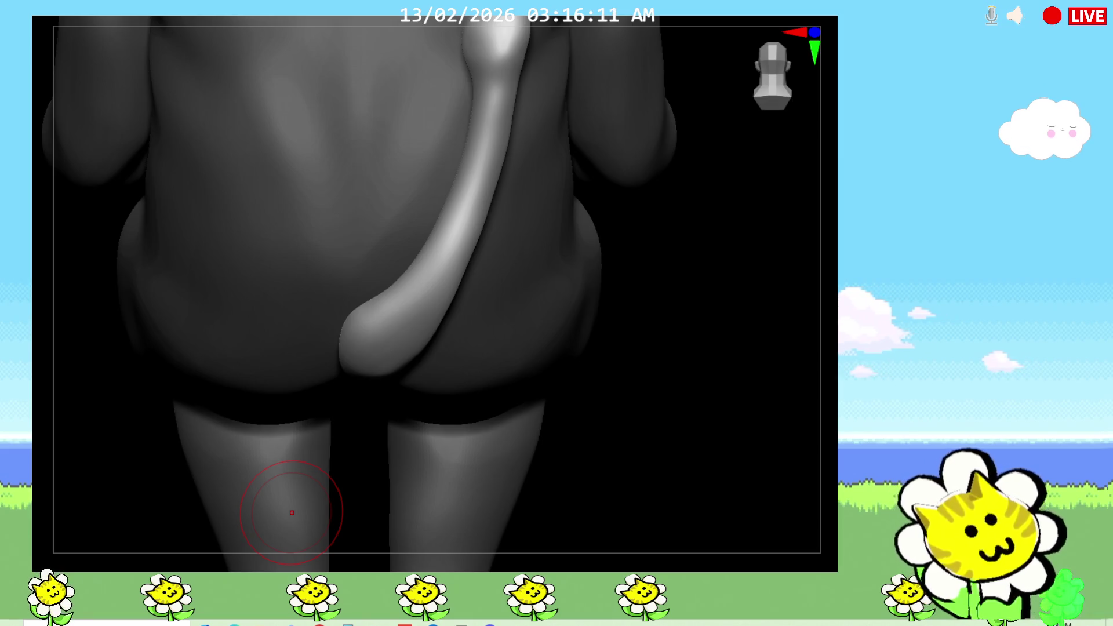
Toggle Polyframe on and off to inspect the wireframe across the back and shoulders.
scroll(835, 423, "down", 3)
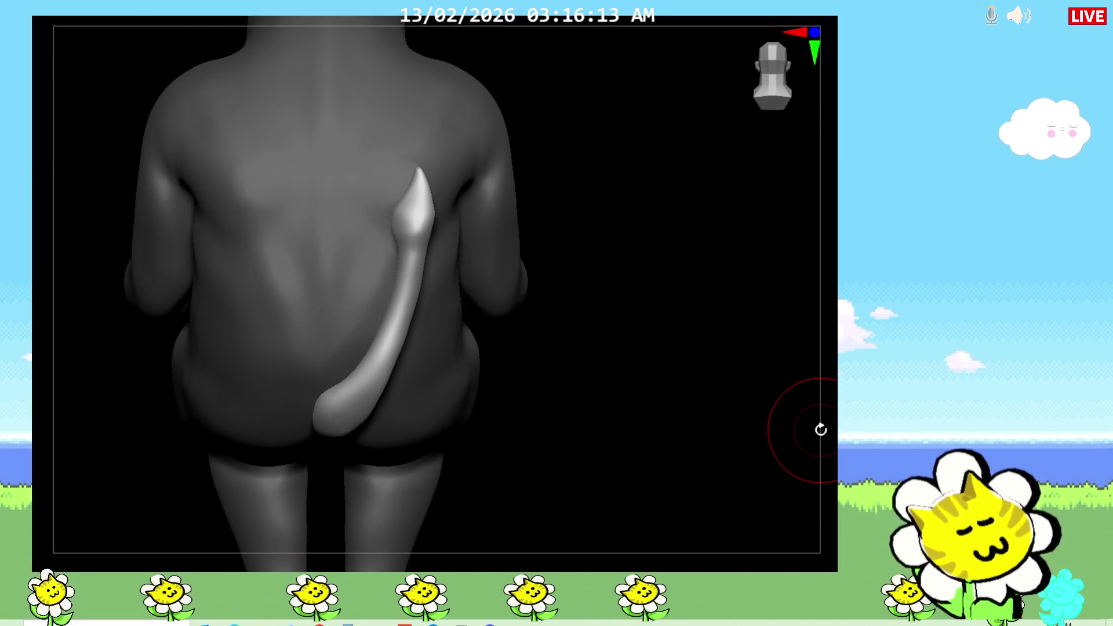
left_click_drag(820, 427, 637, 366)
key("shift+f")
left_click_drag(624, 422, 627, 416)
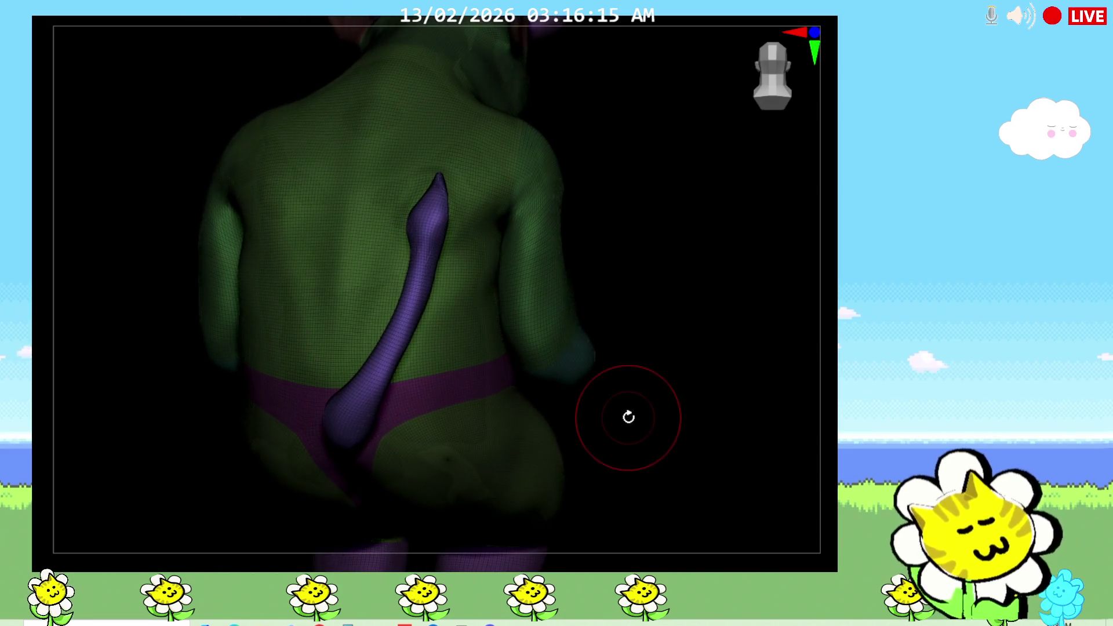
key("shift+f")
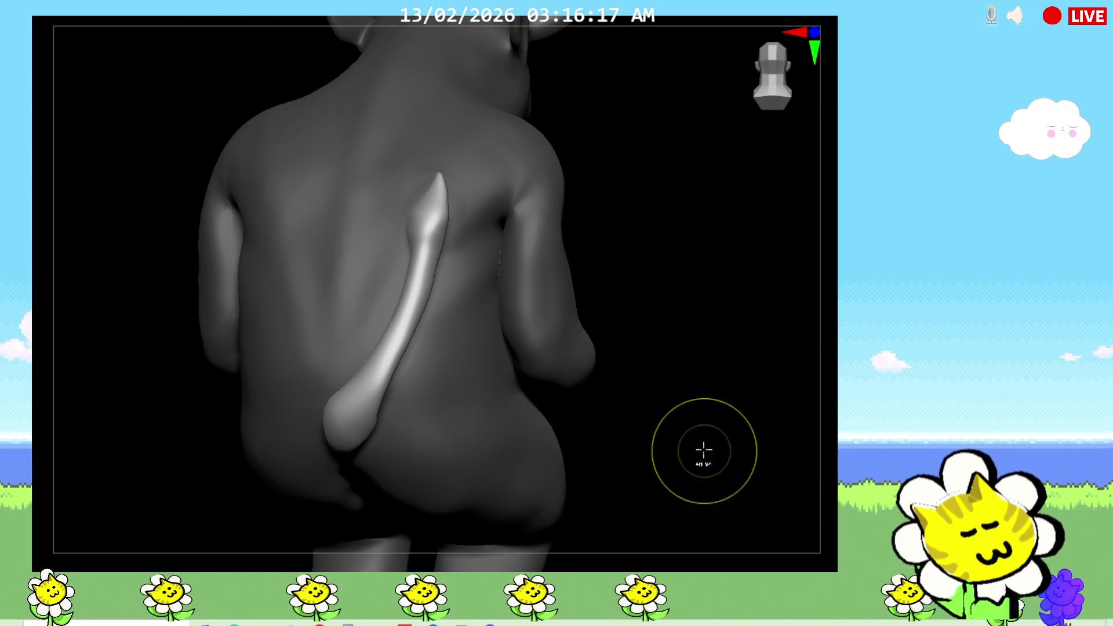
Show the hidden headphones, clear the tail mask, and orbit to a side view.
left_click(726, 417, "ctrl+shift")
mouse_move(698, 432)
left_mouse_down("ctrl")
mouse_move(770, 468)
mouse_move(718, 460)
mouse_move(734, 453)
left_mouse_up("ctrl")
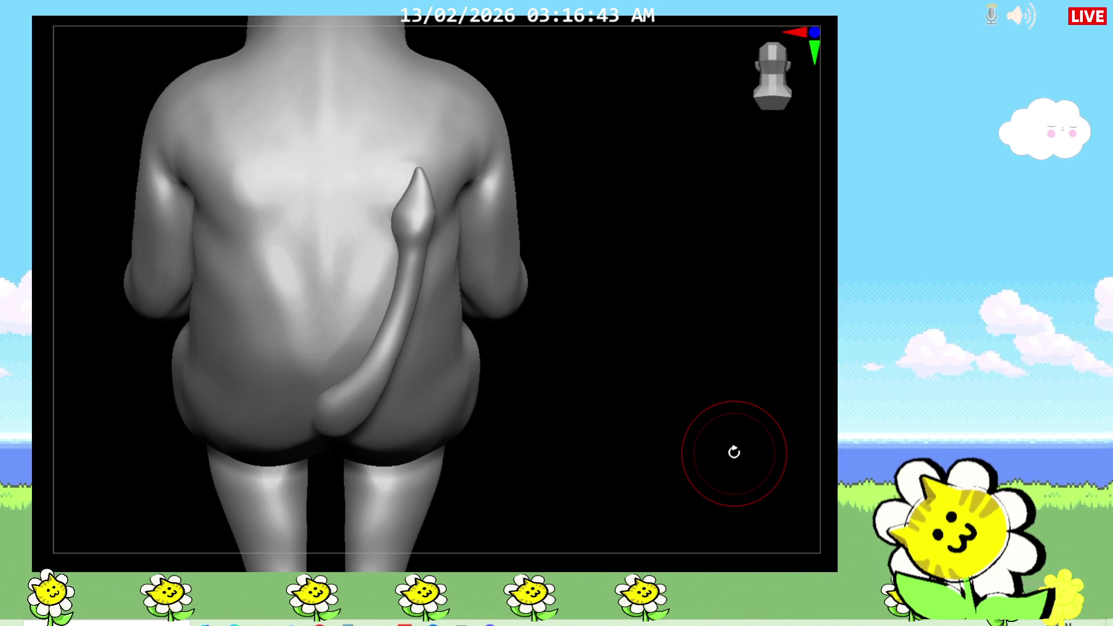
mouse_move(597, 469)
left_mouse_down()
mouse_move(579, 406)
mouse_move(507, 428)
mouse_move(530, 435)
mouse_move(579, 410)
left_mouse_up()
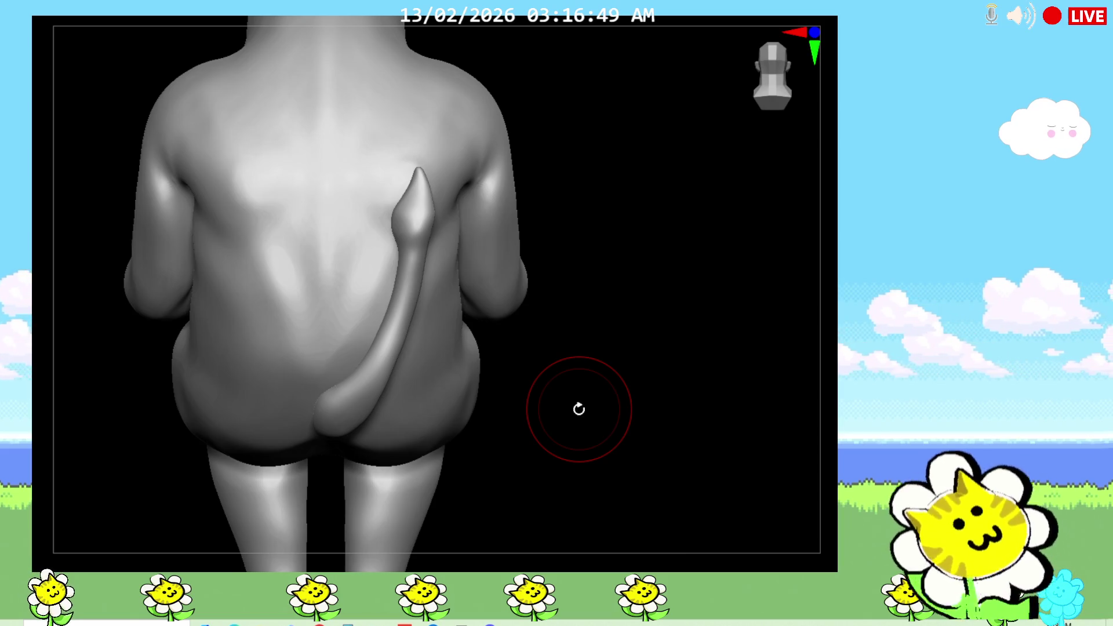
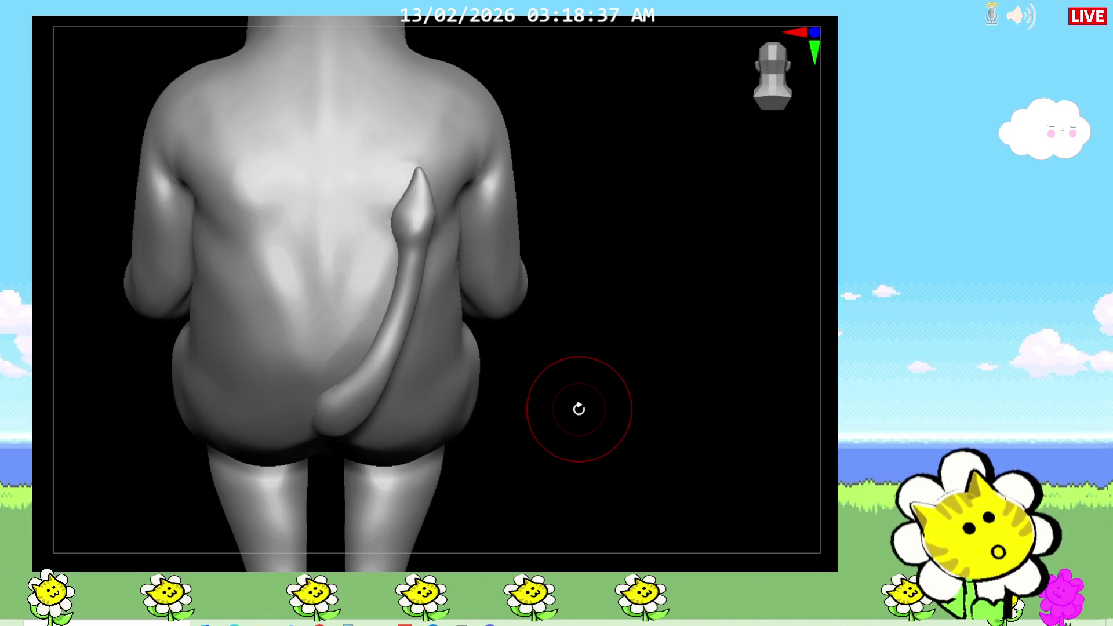
Orbit from the back view to the right-side profile to judge the back and tail.
mouse_move(561, 382)
left_mouse_down()
mouse_move(567, 406)
mouse_move(575, 399)
left_mouse_up()
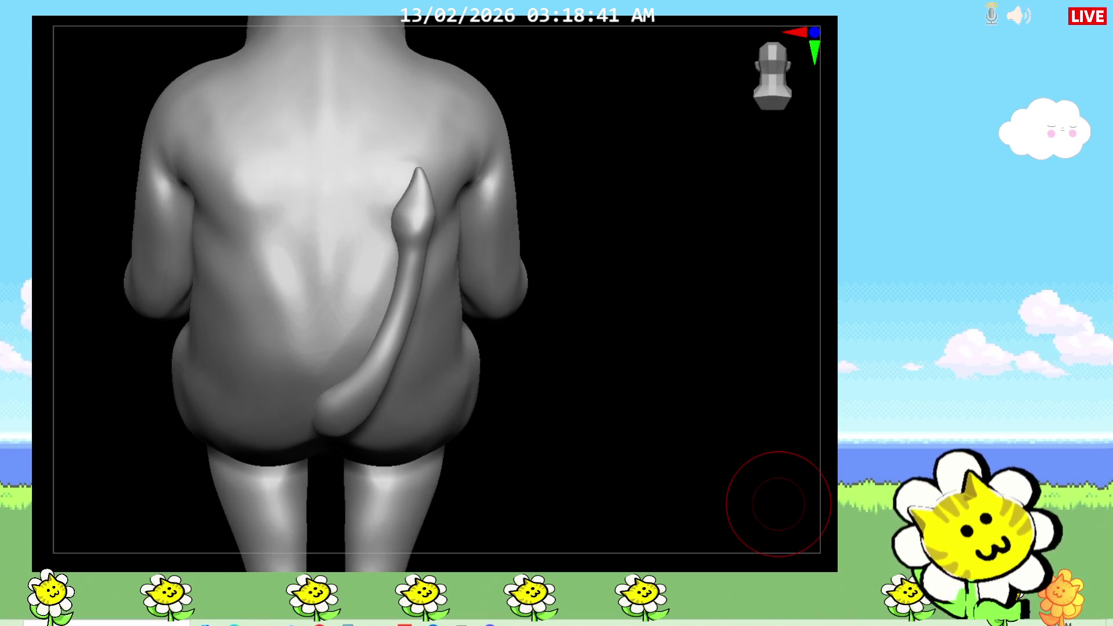
mouse_move(779, 503)
left_mouse_down()
mouse_move(769, 464)
mouse_move(760, 499)
mouse_move(775, 405)
mouse_move(688, 400)
mouse_move(572, 424)
mouse_move(820, 418)
left_mouse_up()
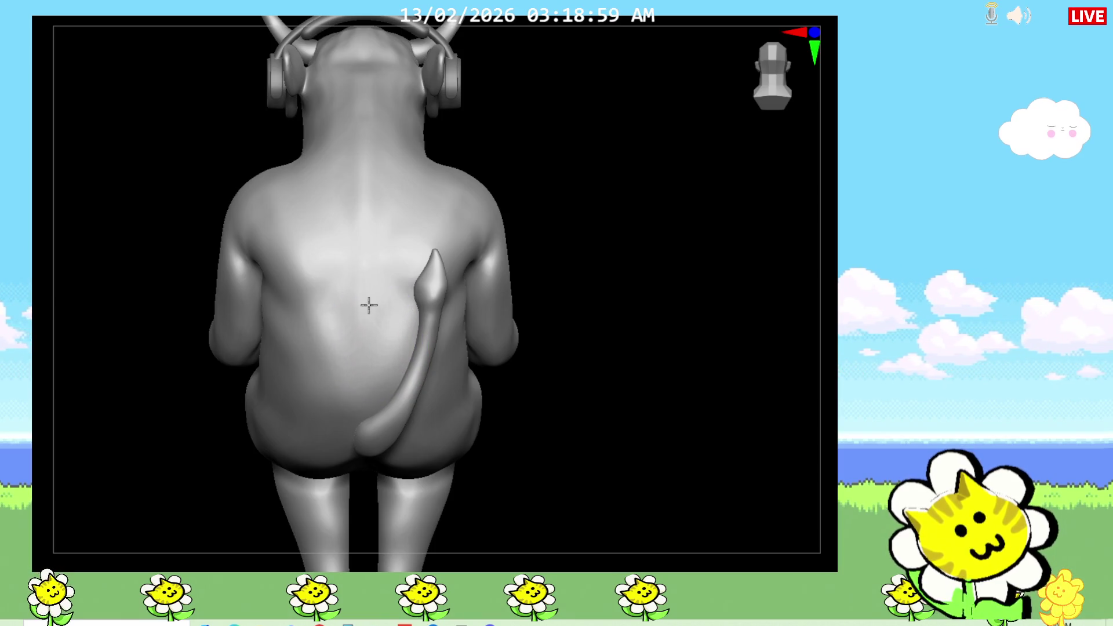
mouse_move(504, 394)
left_mouse_down()
mouse_move(514, 405)
mouse_move(513, 477)
mouse_move(505, 442)
mouse_move(433, 334)
left_mouse_up()
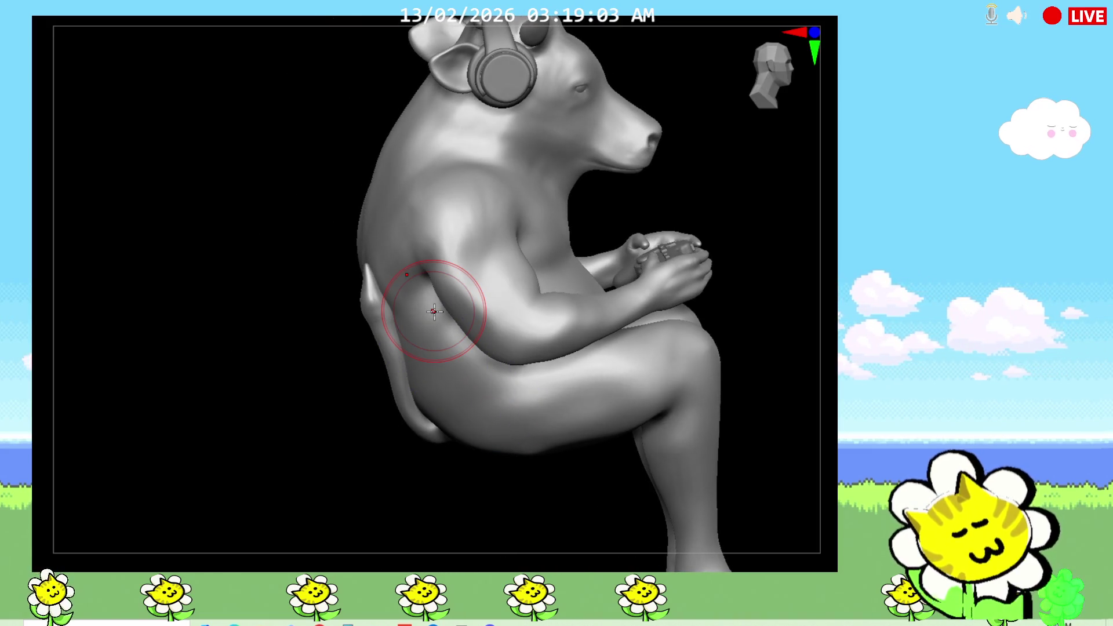